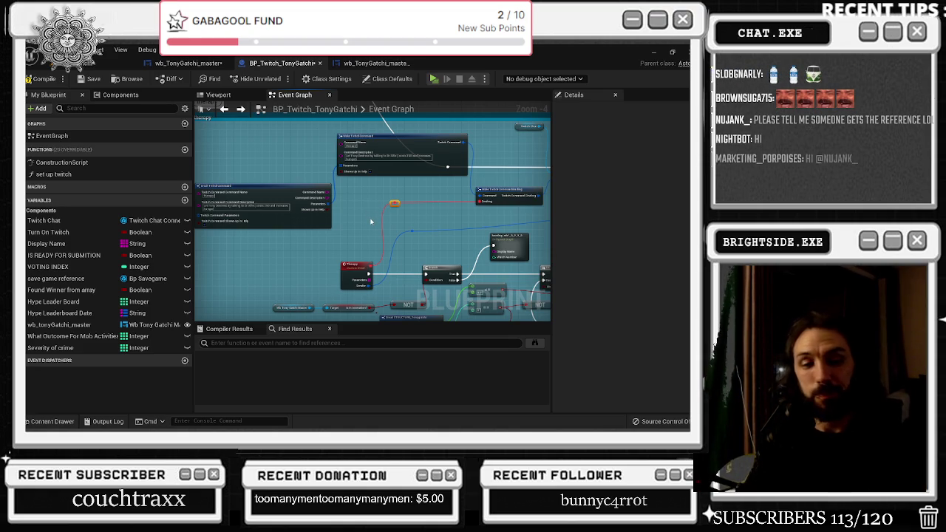
- Pan to the Break TwitchMessageAuthor node and shift it slightly left and down
{"action": "left_click_drag", "start_coordinate": [429, 226], "coordinate": [250, 245]}
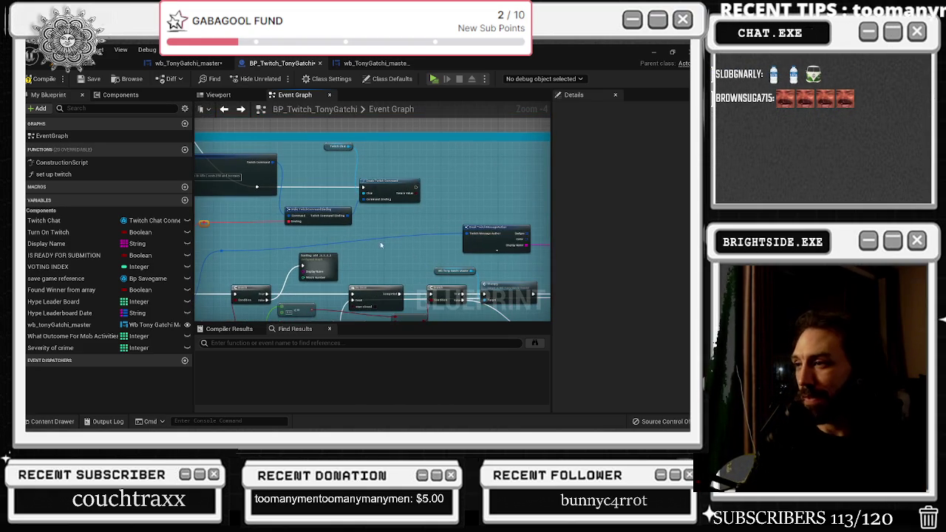
{"action": "left_click_drag", "start_coordinate": [504, 233], "coordinate": [399, 248]}
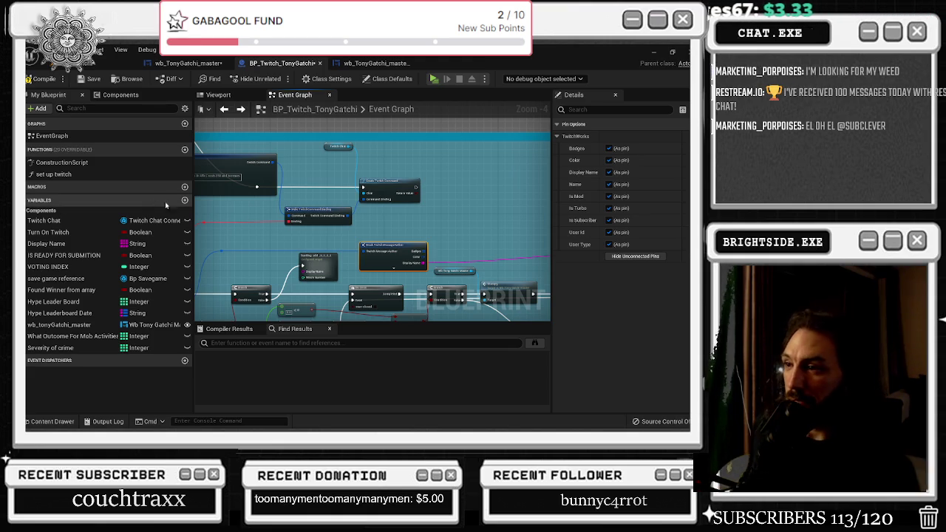
{"action": "mouse_move", "coordinate": [429, 266]}
{"action": "left_mouse_down"}
{"action": "mouse_move", "coordinate": [366, 257]}
{"action": "mouse_move", "coordinate": [277, 266]}
{"action": "left_mouse_up"}
- Inspect the collapsed backlog add_3_2_2_2 node's contents, then compile and save BP_Twitch_TonyGatchi
{"action": "scroll", "coordinate": [241, 264], "scroll_direction": "up", "scroll_amount": 2}
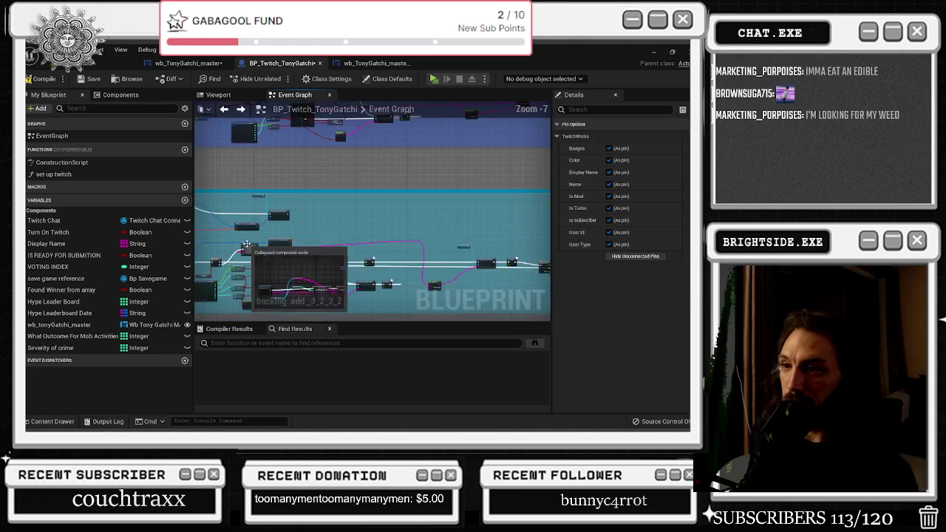
{"action": "scroll", "coordinate": [343, 242], "scroll_direction": "down", "scroll_amount": 2}
{"action": "double_click", "coordinate": [343, 243]}
{"action": "scroll", "coordinate": [314, 271], "scroll_direction": "up", "scroll_amount": 4}
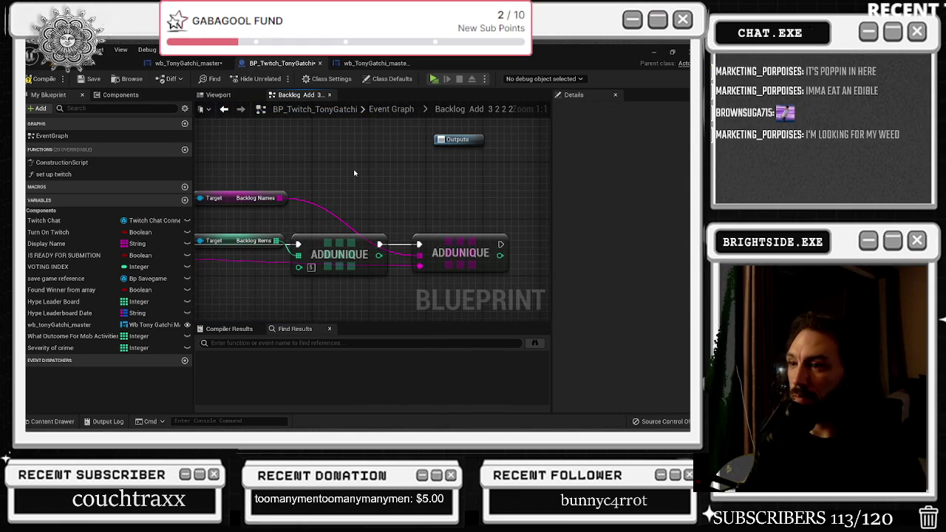
{"action": "left_click", "coordinate": [45, 79]}
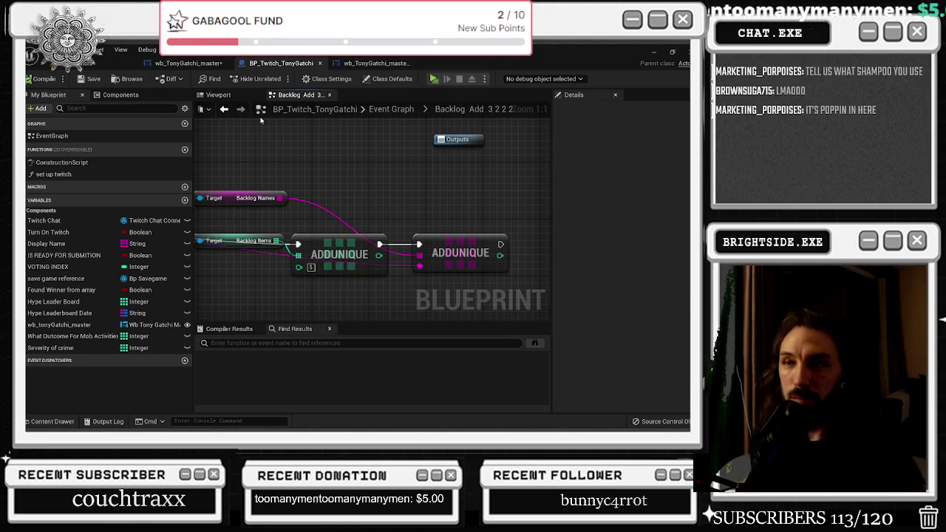
- Return to the event graph, recheck backlog add_3_2_2_2's inner graph, and go back
{"action": "left_click", "coordinate": [224, 109]}
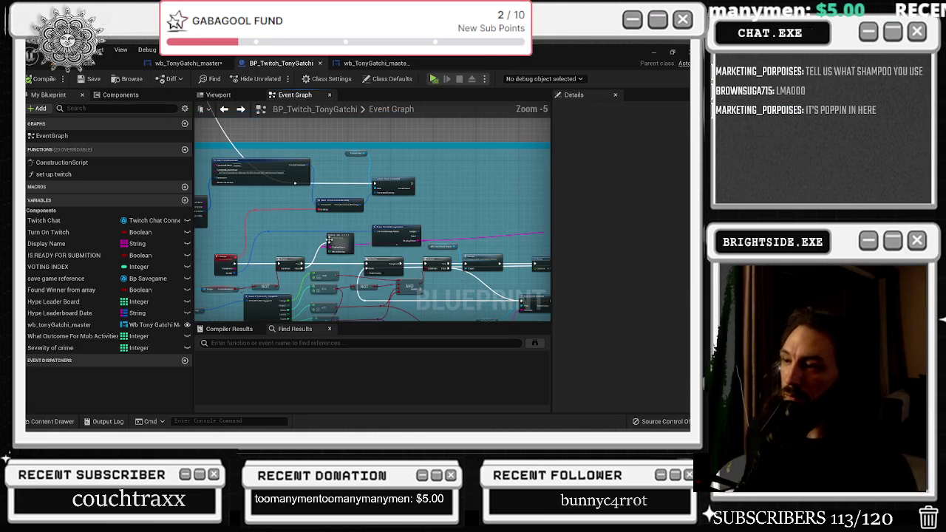
{"action": "left_click", "coordinate": [345, 241]}
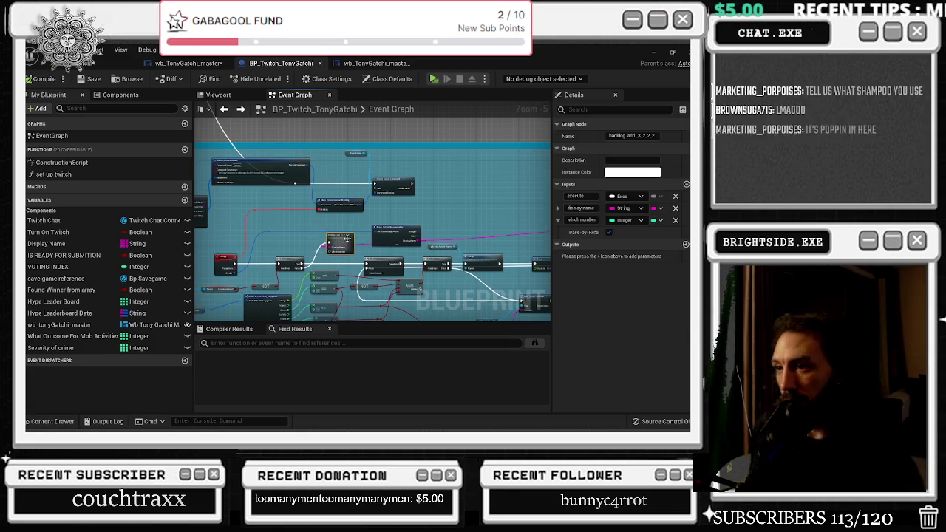
{"action": "scroll", "coordinate": [346, 240], "scroll_direction": "up", "scroll_amount": 4}
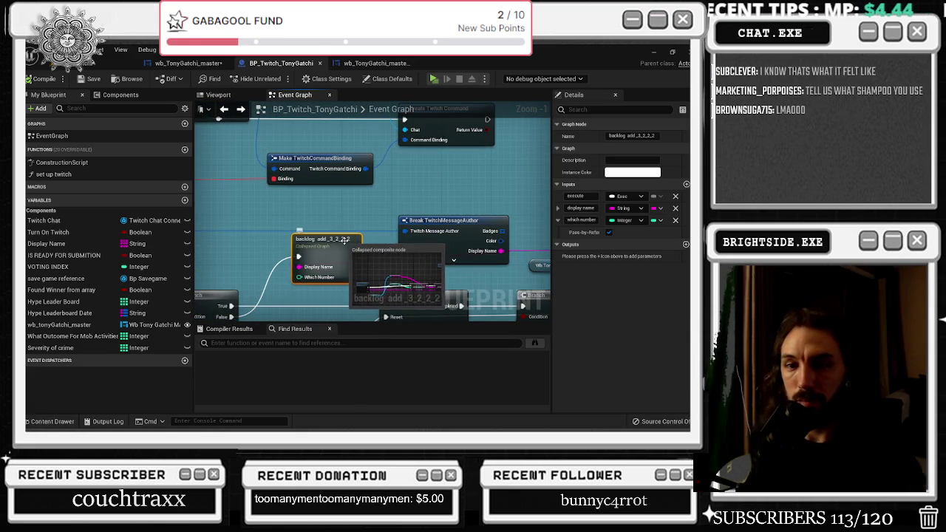
{"action": "double_click", "coordinate": [345, 240]}
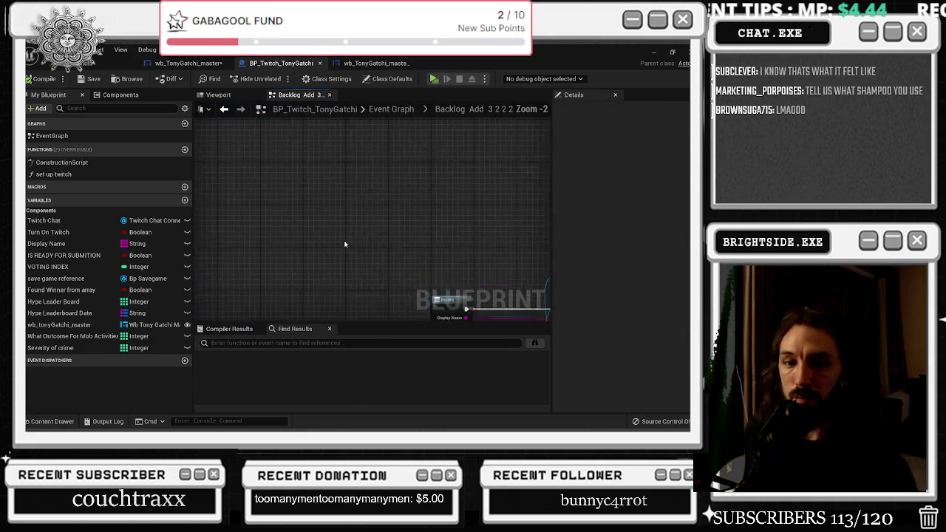
{"action": "left_click", "coordinate": [223, 109]}
{"action": "scroll", "coordinate": [325, 251], "scroll_direction": "down", "scroll_amount": 2}
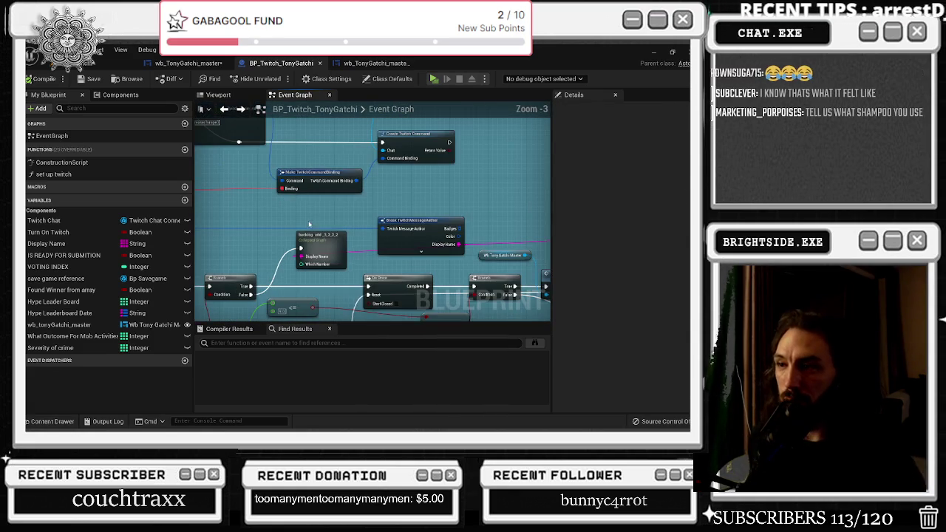
- Survey the sleep, smoke, motel and television groups, then bring up the wb_TonyGatchi_master tab
{"action": "scroll", "coordinate": [325, 251], "scroll_direction": "down", "scroll_amount": 9}
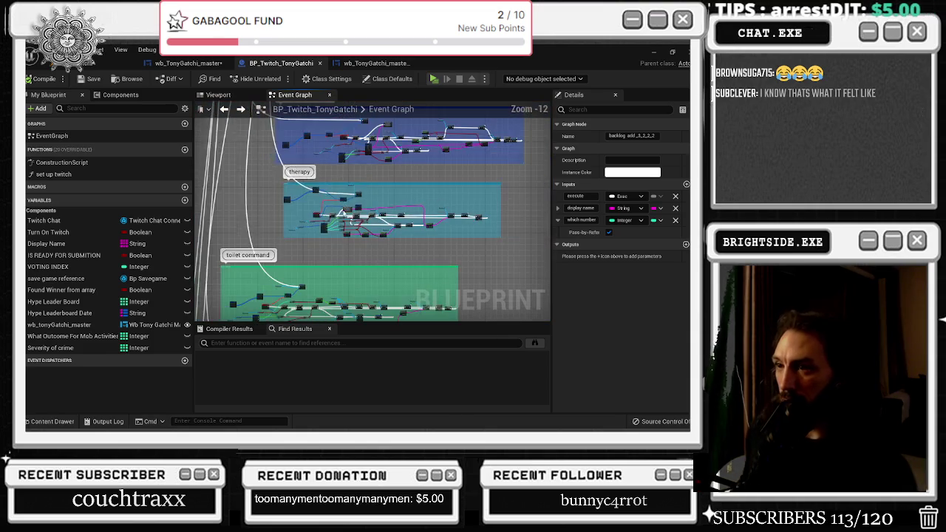
{"action": "mouse_move", "coordinate": [345, 232]}
{"action": "left_mouse_down"}
{"action": "mouse_move", "coordinate": [340, 443]}
{"action": "mouse_move", "coordinate": [381, 296]}
{"action": "mouse_move", "coordinate": [418, 369]}
{"action": "left_mouse_up"}
{"action": "mouse_move", "coordinate": [384, 311]}
{"action": "left_mouse_down"}
{"action": "mouse_move", "coordinate": [373, 97]}
{"action": "mouse_move", "coordinate": [376, 311]}
{"action": "mouse_move", "coordinate": [377, 215]}
{"action": "left_mouse_up"}
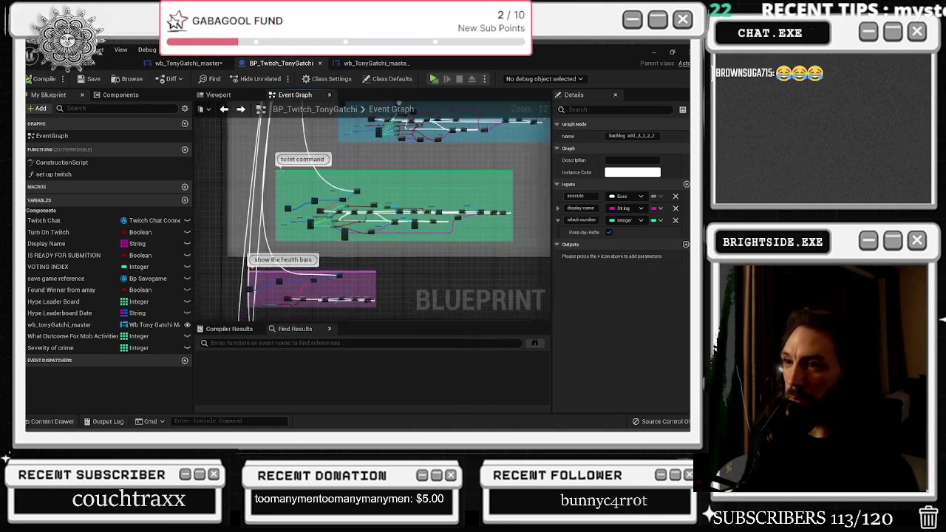
{"action": "scroll", "coordinate": [352, 187], "scroll_direction": "up", "scroll_amount": 7}
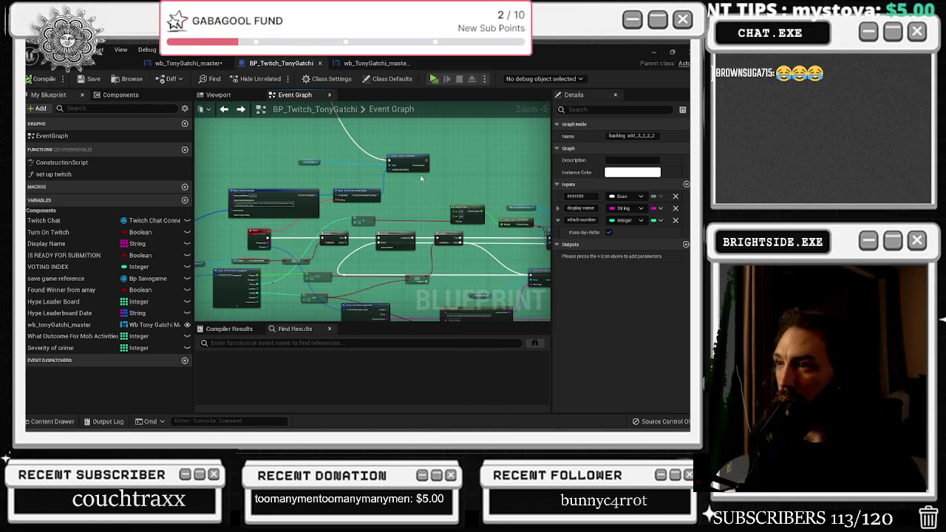
{"action": "left_click_drag", "start_coordinate": [421, 178], "coordinate": [414, 155]}
{"action": "left_click_drag", "start_coordinate": [200, 64], "coordinate": [431, 60]}
{"action": "left_click", "coordinate": [207, 64]}
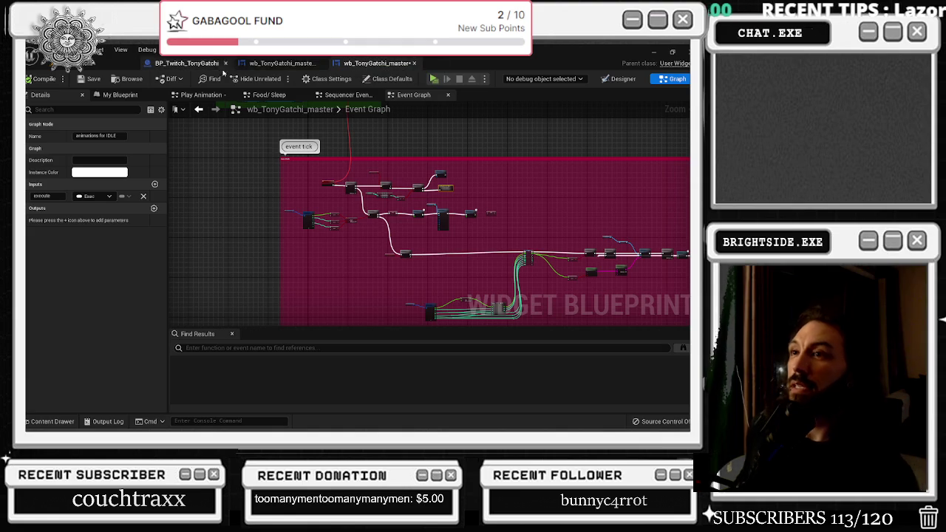
- Preview the TonyGatchi widget's Designer layout, then return to the BP_Twitch_TonyGatchi event graph
{"action": "left_click", "coordinate": [281, 64]}
{"action": "scroll", "coordinate": [392, 221], "scroll_direction": "up", "scroll_amount": 5}
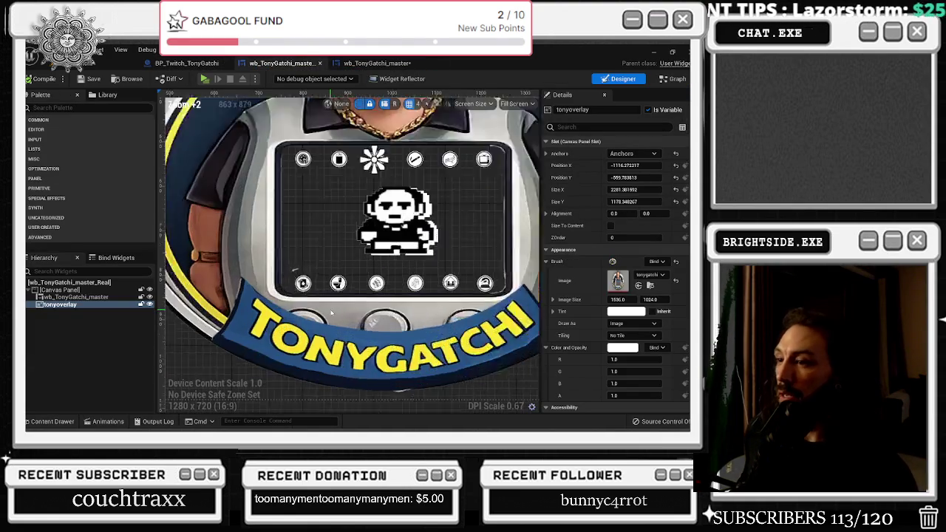
{"action": "scroll", "coordinate": [392, 222], "scroll_direction": "down", "scroll_amount": 1}
{"action": "scroll", "coordinate": [448, 218], "scroll_direction": "down", "scroll_amount": 6}
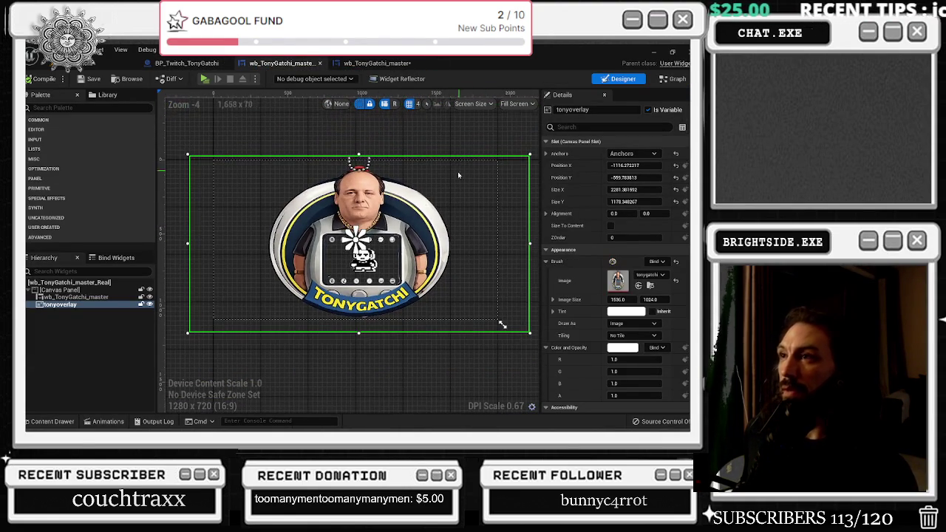
{"action": "left_click", "coordinate": [399, 63]}
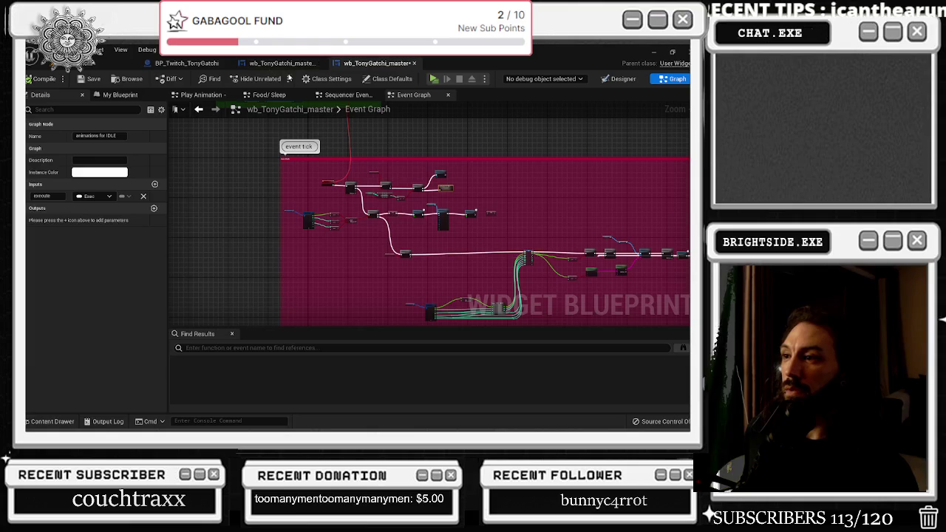
{"action": "left_click", "coordinate": [194, 64]}
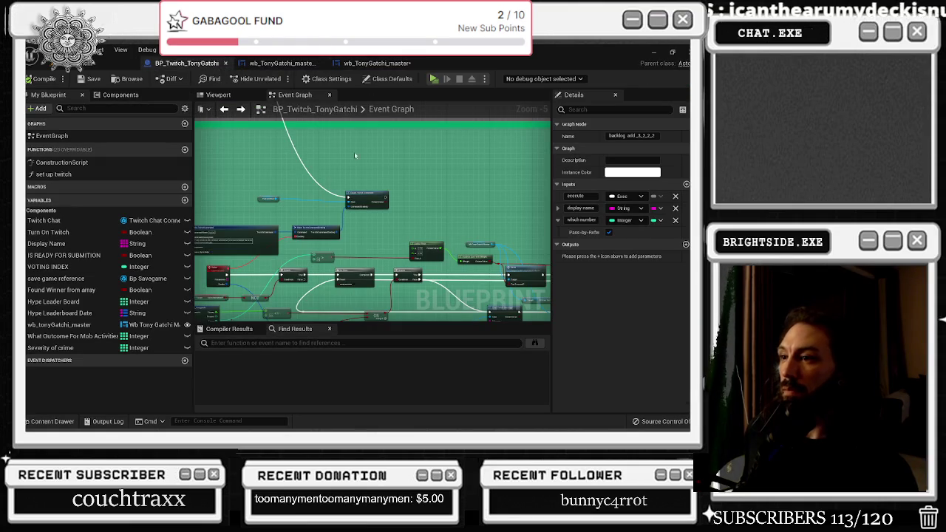
- Navigate to the Gamble command group and shift its Branch node slightly left
{"action": "left_click_drag", "start_coordinate": [287, 266], "coordinate": [325, 244]}
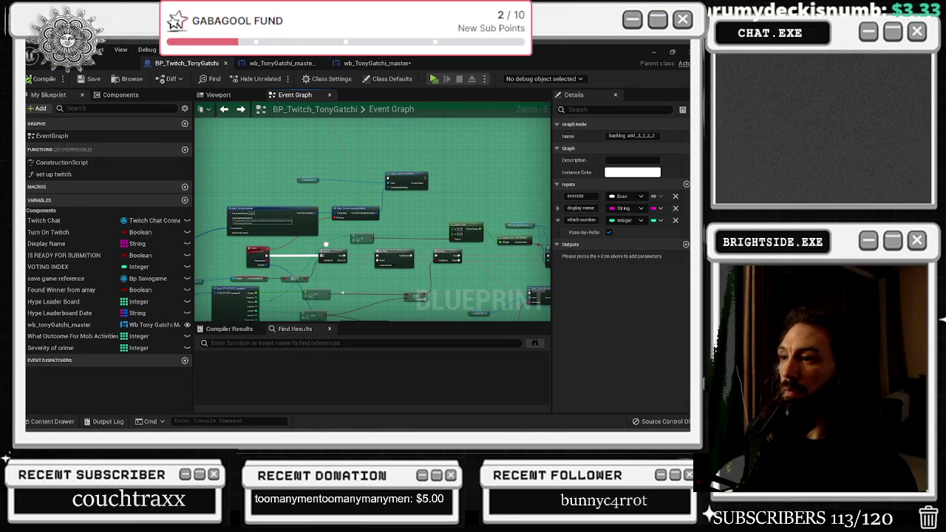
{"action": "scroll", "coordinate": [474, 248], "scroll_direction": "down", "scroll_amount": 6}
{"action": "left_click_drag", "start_coordinate": [474, 248], "coordinate": [402, 144]}
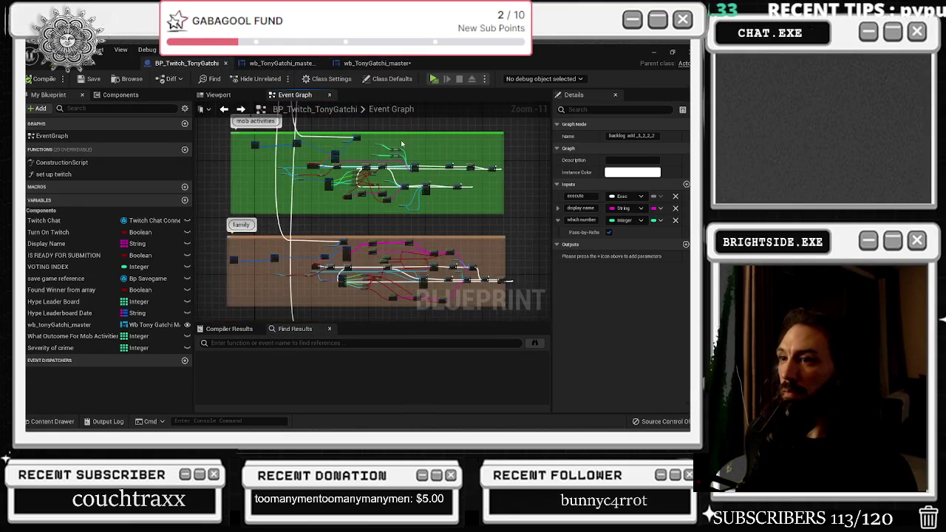
{"action": "scroll", "coordinate": [402, 143], "scroll_direction": "up", "scroll_amount": 9}
{"action": "left_click_drag", "start_coordinate": [377, 242], "coordinate": [403, 179]}
{"action": "mouse_move", "coordinate": [447, 241]}
{"action": "left_mouse_down"}
{"action": "mouse_move", "coordinate": [488, 200]}
{"action": "mouse_move", "coordinate": [550, 284]}
{"action": "mouse_move", "coordinate": [449, 289]}
{"action": "mouse_move", "coordinate": [504, 286]}
{"action": "left_mouse_up"}
{"action": "mouse_move", "coordinate": [398, 220]}
{"action": "left_mouse_down"}
{"action": "mouse_move", "coordinate": [399, 238]}
{"action": "mouse_move", "coordinate": [369, 230]}
{"action": "left_mouse_up"}
{"action": "left_click", "coordinate": [386, 232]}
{"action": "left_click_drag", "start_coordinate": [438, 219], "coordinate": [382, 219]}
- Paste a backlog add node, wire Branch False and Display Name into it, and open it
{"action": "key", "text": "ctrl+v"}
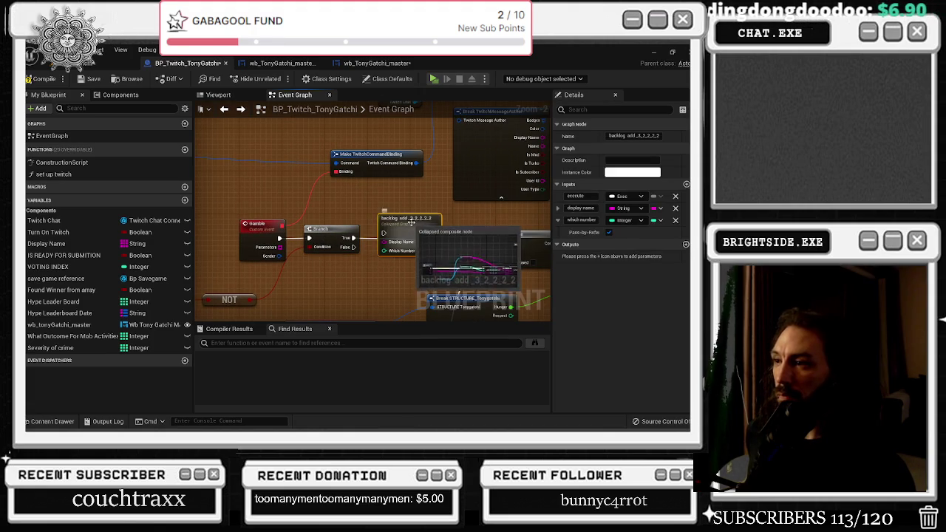
{"action": "left_click_drag", "start_coordinate": [388, 247], "coordinate": [380, 198]}
{"action": "left_click", "coordinate": [414, 230]}
{"action": "mouse_move", "coordinate": [390, 247]}
{"action": "left_mouse_down"}
{"action": "mouse_move", "coordinate": [395, 241]}
{"action": "mouse_move", "coordinate": [314, 274]}
{"action": "left_mouse_up"}
{"action": "mouse_move", "coordinate": [437, 178]}
{"action": "left_mouse_down"}
{"action": "mouse_move", "coordinate": [305, 304]}
{"action": "mouse_move", "coordinate": [560, 228]}
{"action": "mouse_move", "coordinate": [514, 206]}
{"action": "mouse_move", "coordinate": [513, 196]}
{"action": "left_mouse_up"}
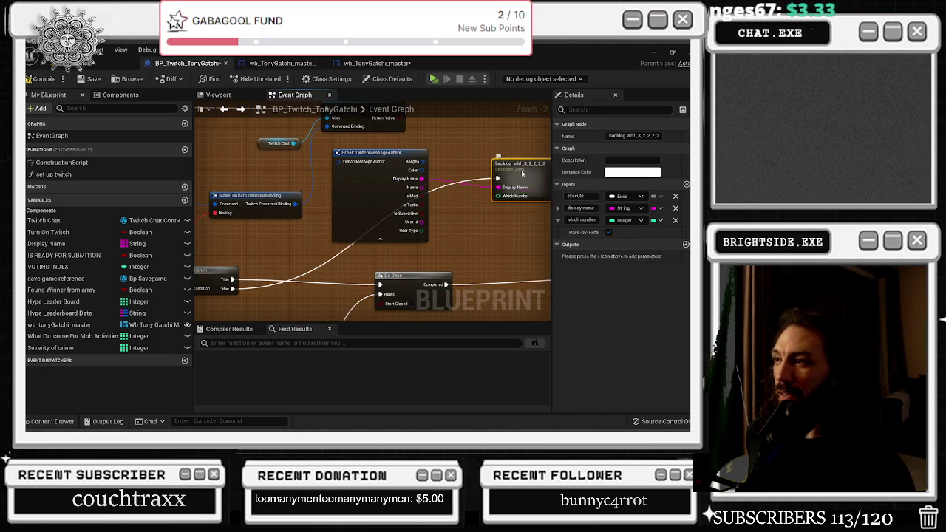
{"action": "double_click", "coordinate": [522, 175]}
{"action": "left_click_drag", "start_coordinate": [522, 174], "coordinate": [296, 117]}
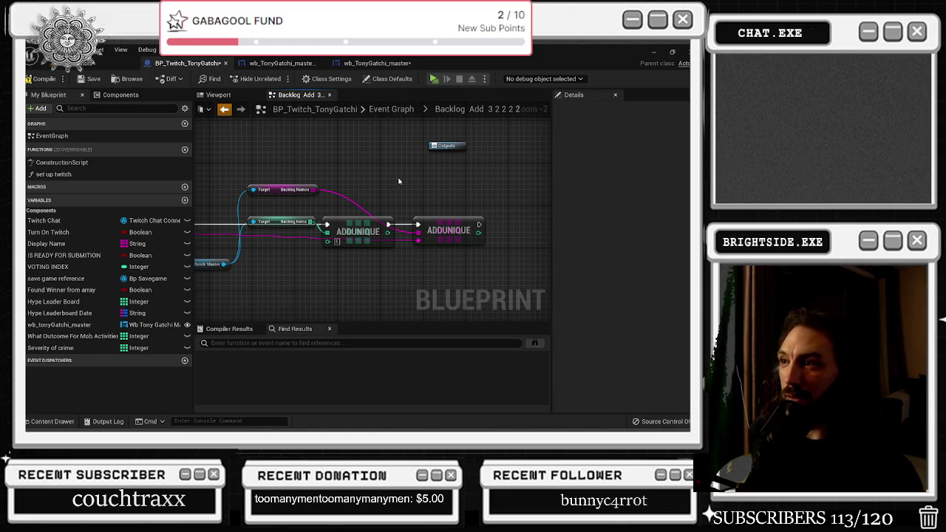
- Return to the main Event Graph and pan to the therapy and toilet command groups
{"action": "left_click", "coordinate": [223, 108]}
{"action": "left_click", "coordinate": [425, 198]}
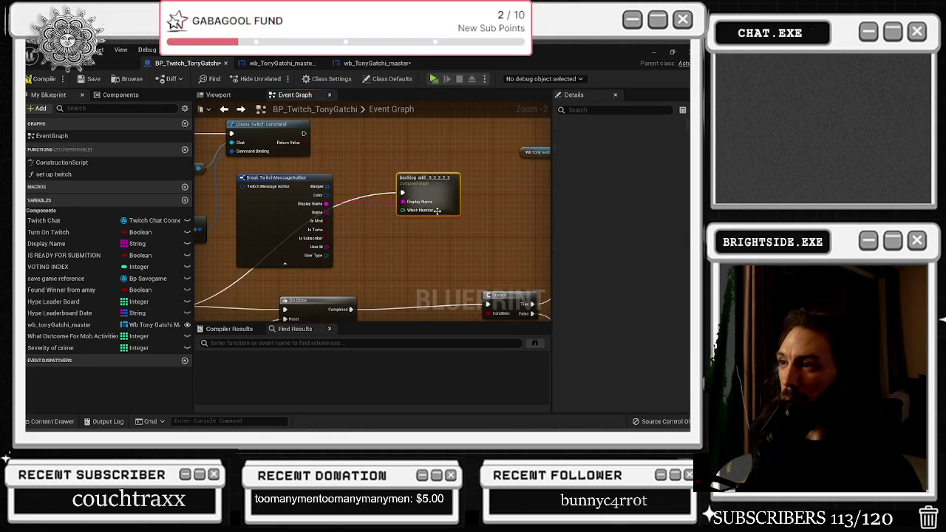
{"action": "scroll", "coordinate": [416, 161], "scroll_direction": "down", "scroll_amount": 5}
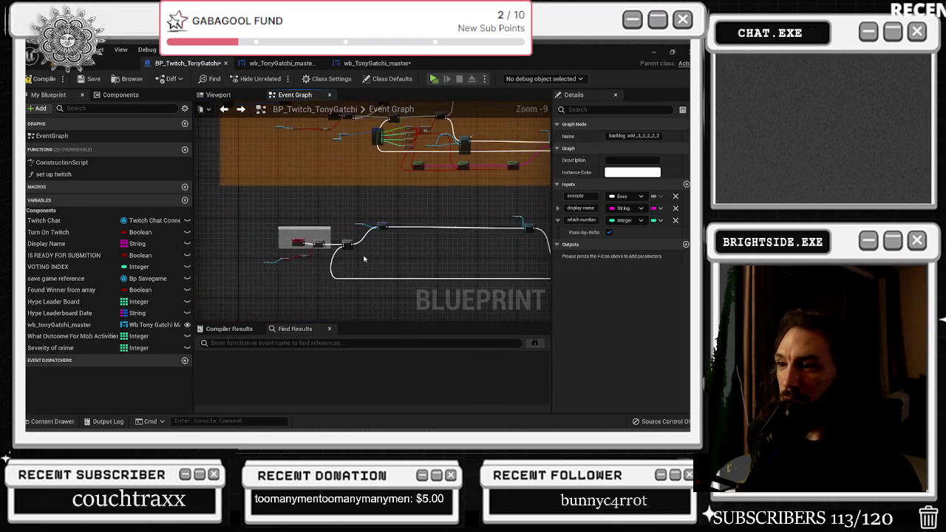
{"action": "scroll", "coordinate": [363, 258], "scroll_direction": "up", "scroll_amount": 4}
{"action": "scroll", "coordinate": [287, 247], "scroll_direction": "down", "scroll_amount": 9}
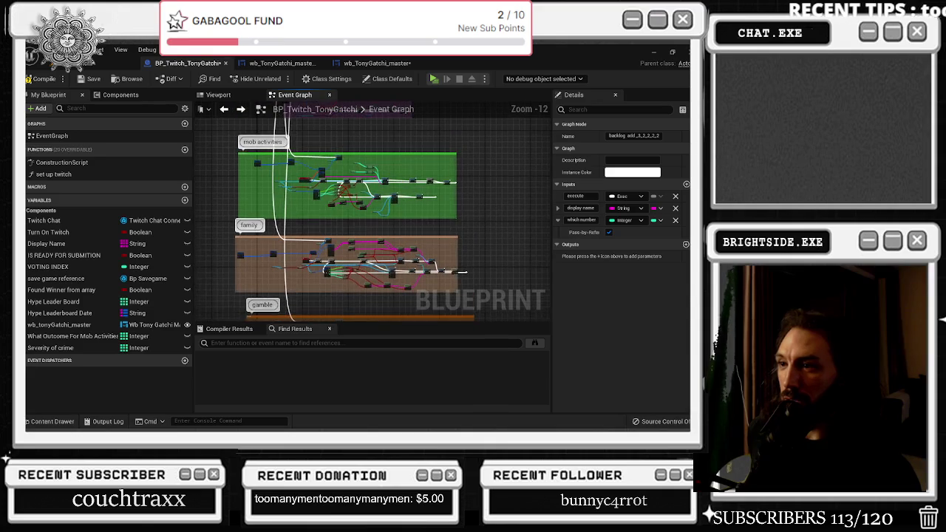
{"action": "scroll", "coordinate": [341, 290], "scroll_direction": "up", "scroll_amount": 8}
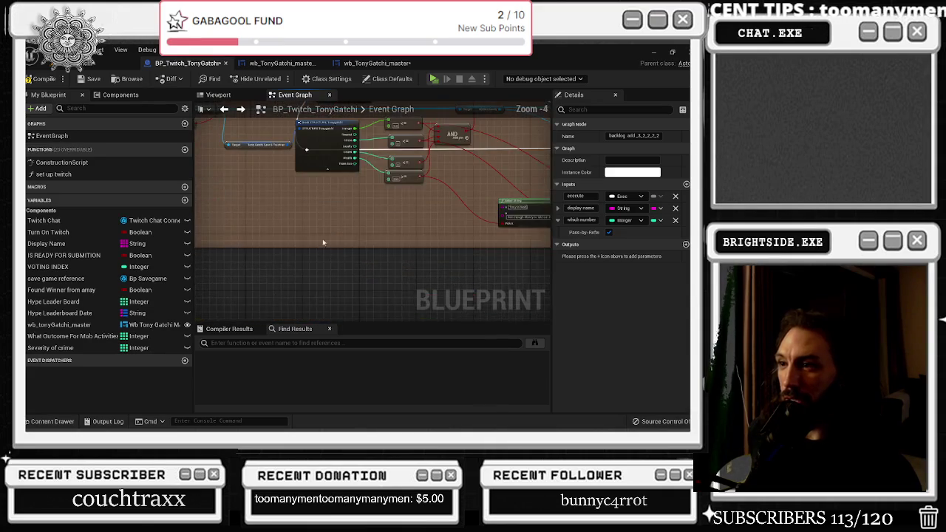
{"action": "scroll", "coordinate": [301, 253], "scroll_direction": "down", "scroll_amount": 7}
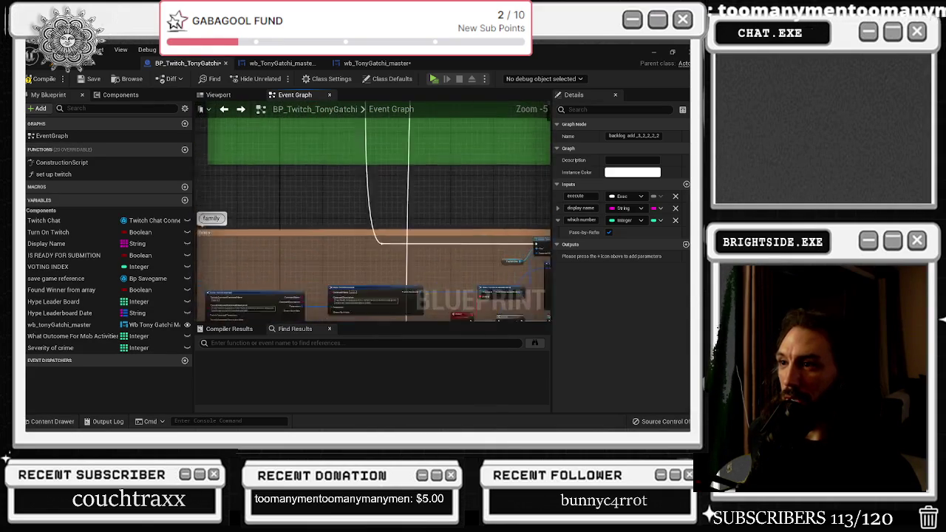
{"action": "left_click_drag", "start_coordinate": [468, 213], "coordinate": [387, 271]}
{"action": "scroll", "coordinate": [388, 271], "scroll_direction": "up", "scroll_amount": 7}
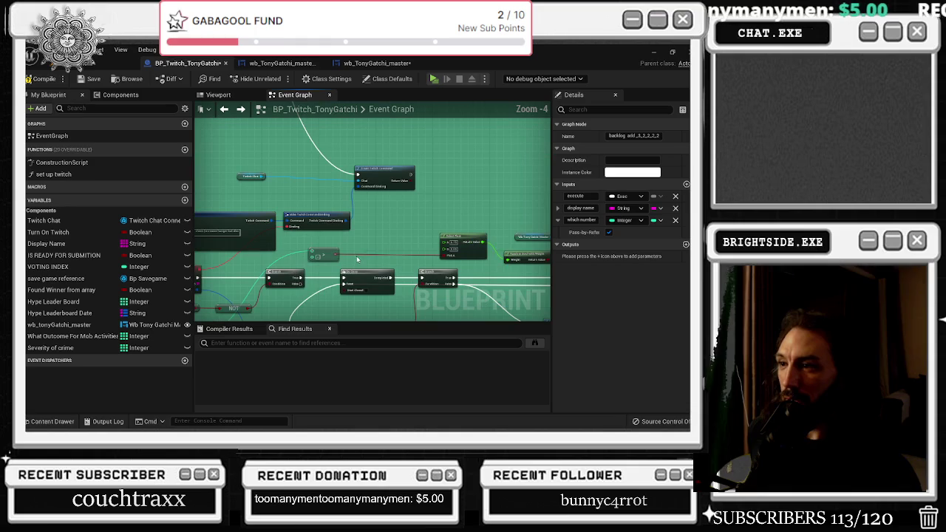
{"action": "left_click", "coordinate": [380, 228]}
- Paste another backlog add node and wire its Branch's False output into it
{"action": "key", "text": "ctrl+v"}
{"action": "scroll", "coordinate": [335, 263], "scroll_direction": "up", "scroll_amount": 4}
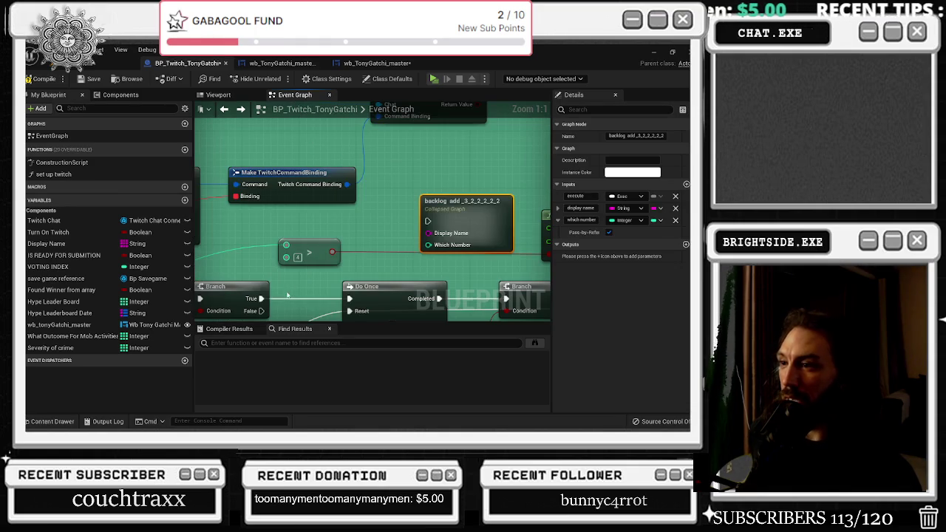
{"action": "left_click_drag", "start_coordinate": [261, 310], "coordinate": [428, 221]}
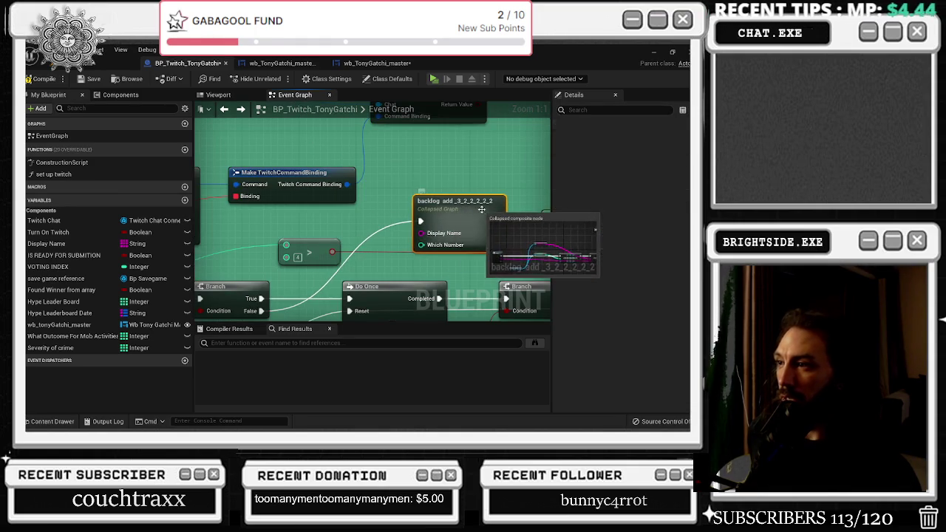
{"action": "double_click", "coordinate": [448, 216]}
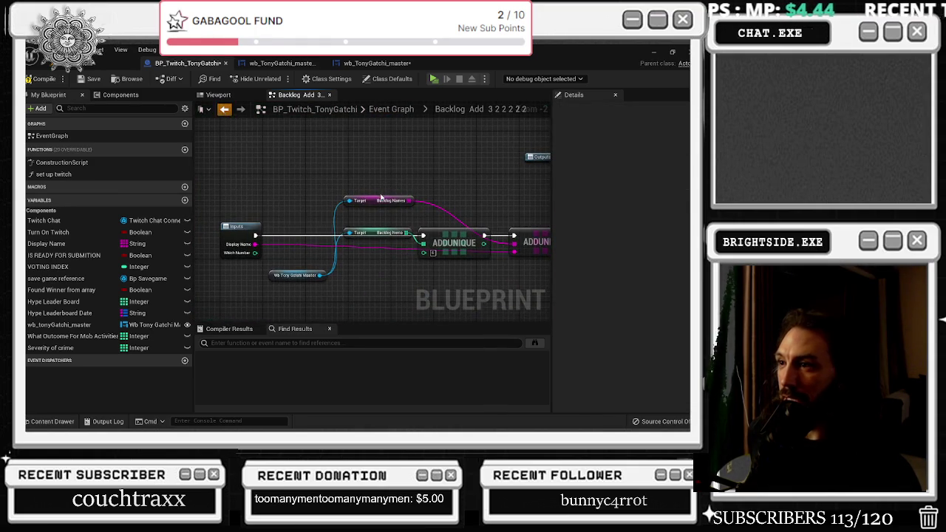
{"action": "key", "text": "alt+Left"}
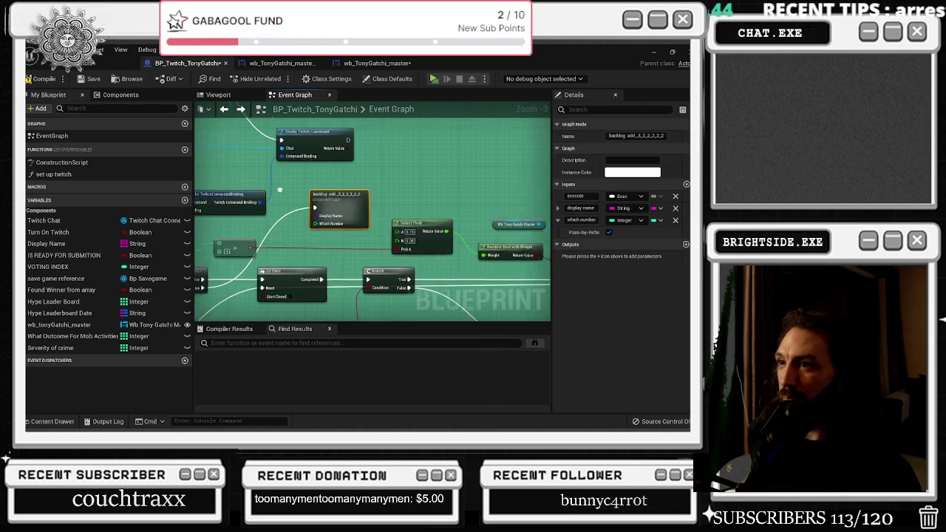
- Wire the author's Display Name into the new backlog add node and verify its inner graph
{"action": "scroll", "coordinate": [279, 190], "scroll_direction": "down", "scroll_amount": 3}
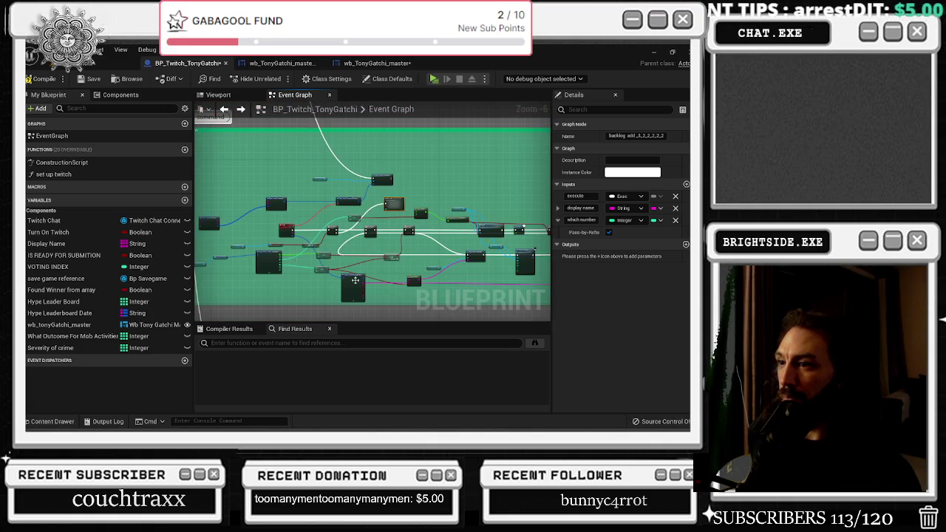
{"action": "scroll", "coordinate": [355, 280], "scroll_direction": "up", "scroll_amount": 5}
{"action": "left_click", "coordinate": [314, 309]}
{"action": "mouse_move", "coordinate": [315, 309]}
{"action": "left_mouse_down"}
{"action": "mouse_move", "coordinate": [355, 122]}
{"action": "mouse_move", "coordinate": [352, 222]}
{"action": "left_mouse_up"}
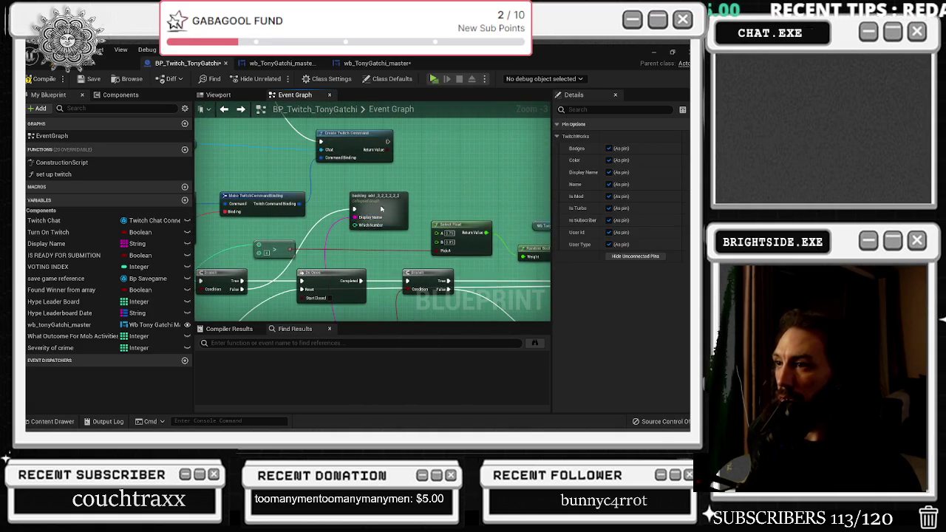
{"action": "double_click", "coordinate": [381, 209]}
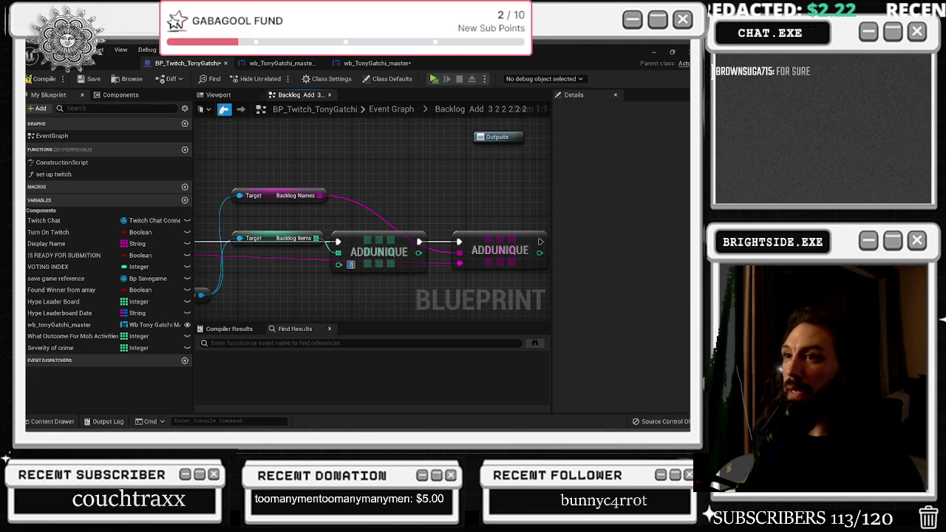
{"action": "key", "text": "alt+Left"}
{"action": "left_click", "coordinate": [361, 192]}
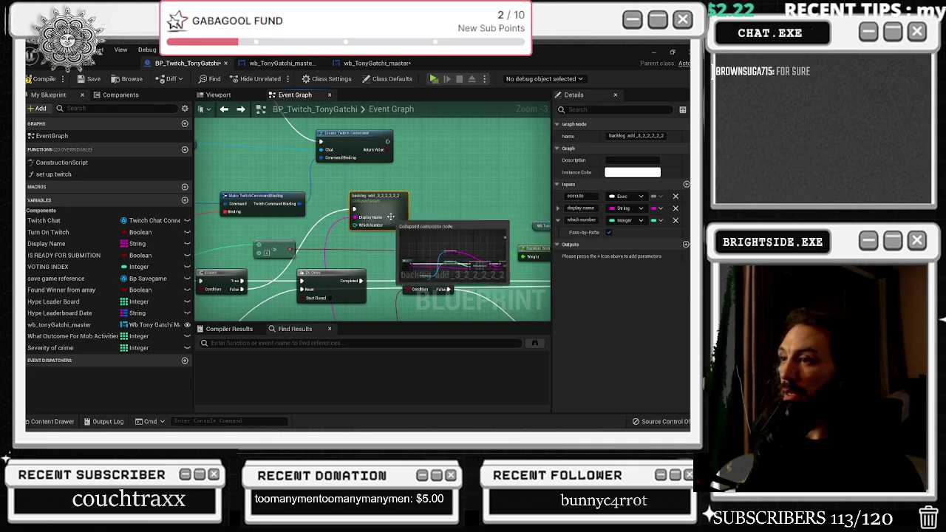
- At the 'show the health bars' group, paste a backlog add node and wire Branch False into it
{"action": "scroll", "coordinate": [361, 192], "scroll_direction": "down", "scroll_amount": 9}
{"action": "scroll", "coordinate": [382, 211], "scroll_direction": "up", "scroll_amount": 5}
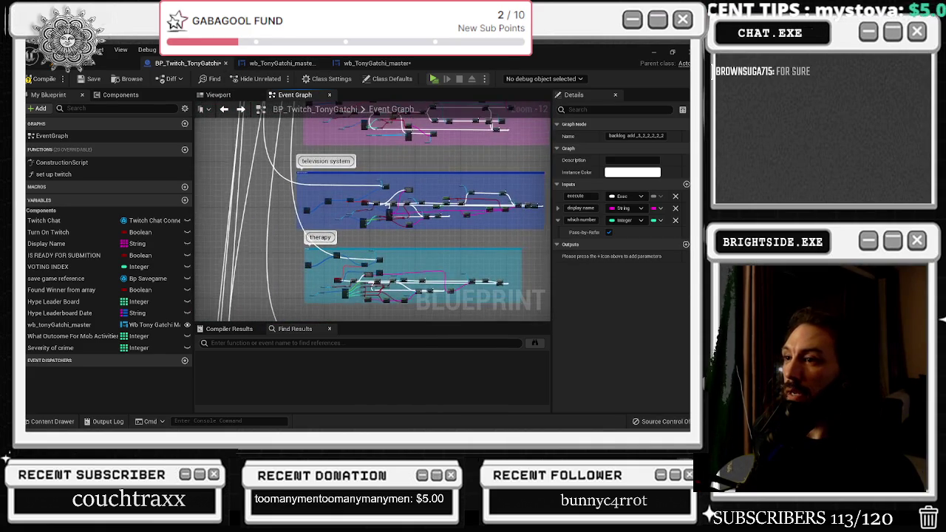
{"action": "scroll", "coordinate": [357, 191], "scroll_direction": "up", "scroll_amount": 6}
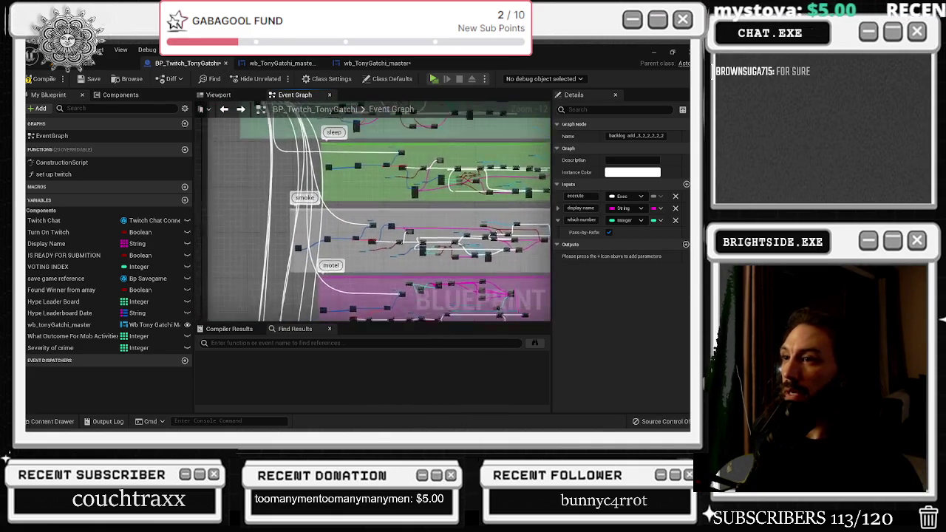
{"action": "scroll", "coordinate": [357, 191], "scroll_direction": "down", "scroll_amount": 3}
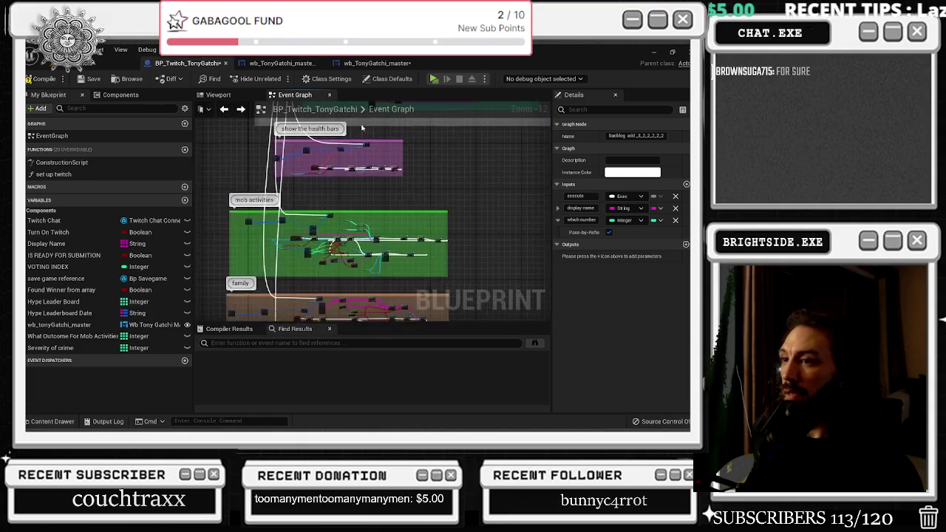
{"action": "scroll", "coordinate": [339, 173], "scroll_direction": "down", "scroll_amount": 1}
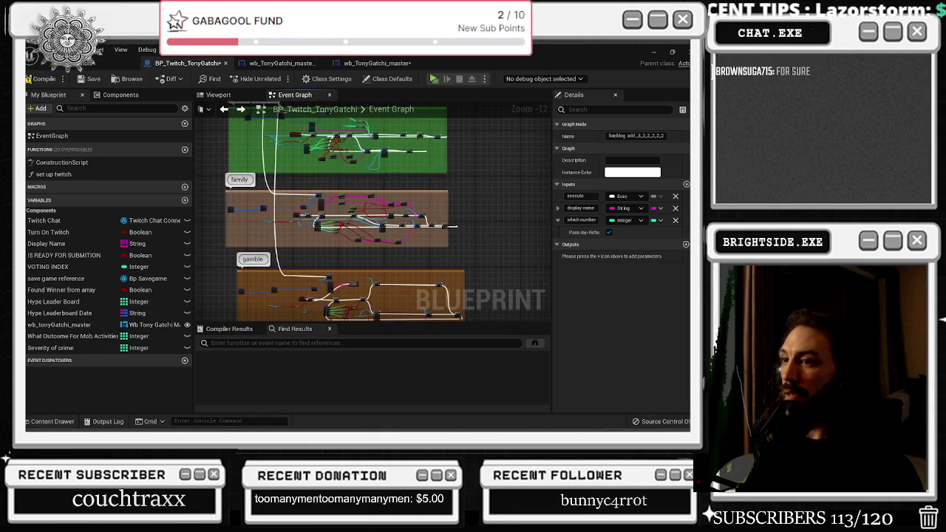
{"action": "scroll", "coordinate": [319, 231], "scroll_direction": "down", "scroll_amount": 3}
{"action": "scroll", "coordinate": [319, 232], "scroll_direction": "up", "scroll_amount": 5}
{"action": "left_click_drag", "start_coordinate": [319, 231], "coordinate": [316, 296]}
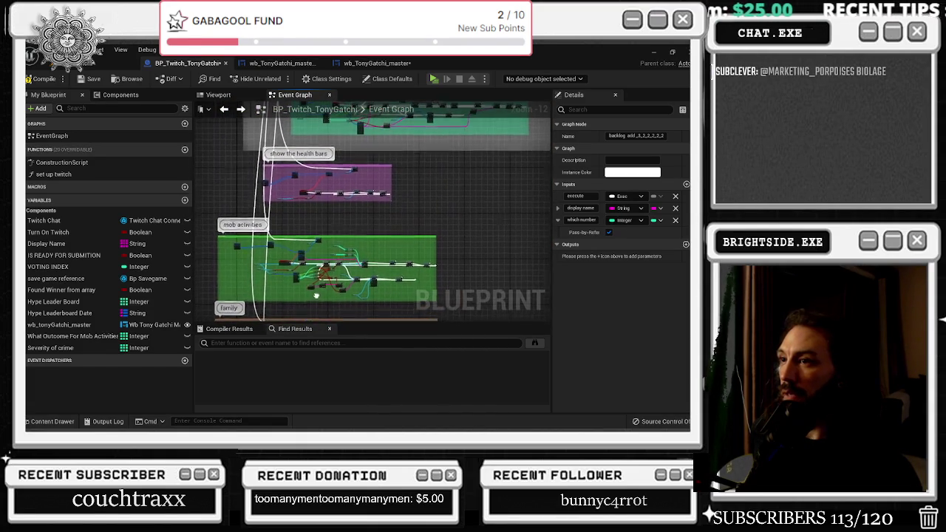
{"action": "scroll", "coordinate": [326, 196], "scroll_direction": "up", "scroll_amount": 9}
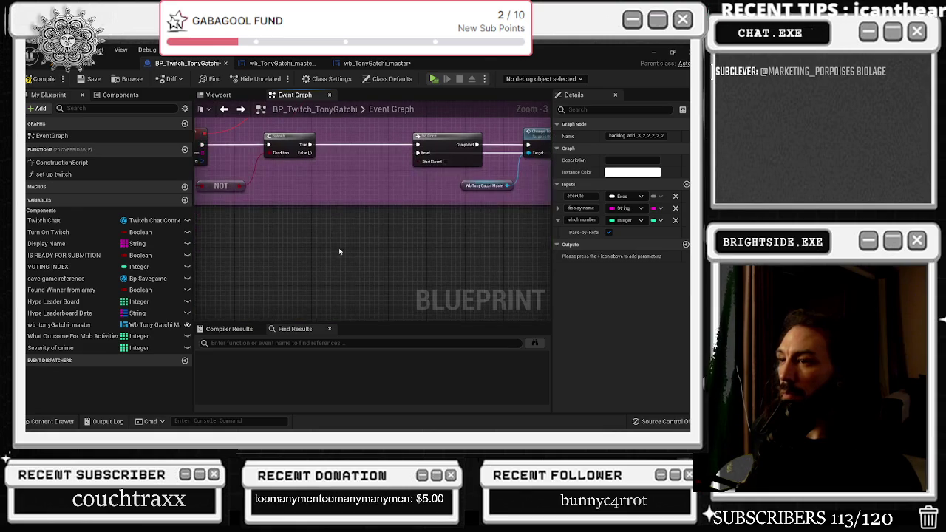
{"action": "key", "text": "ctrl+v"}
{"action": "left_click_drag", "start_coordinate": [305, 153], "coordinate": [343, 264]}
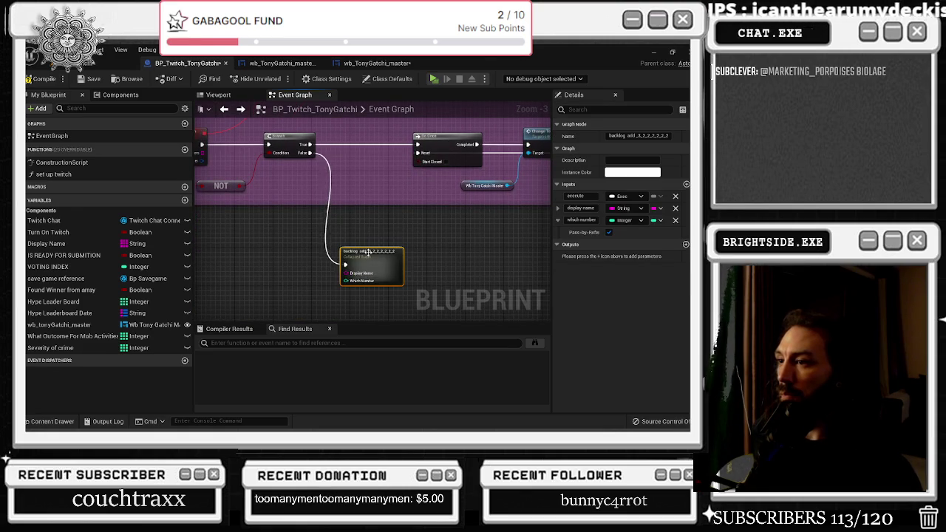
{"action": "scroll", "coordinate": [358, 219], "scroll_direction": "down", "scroll_amount": 1}
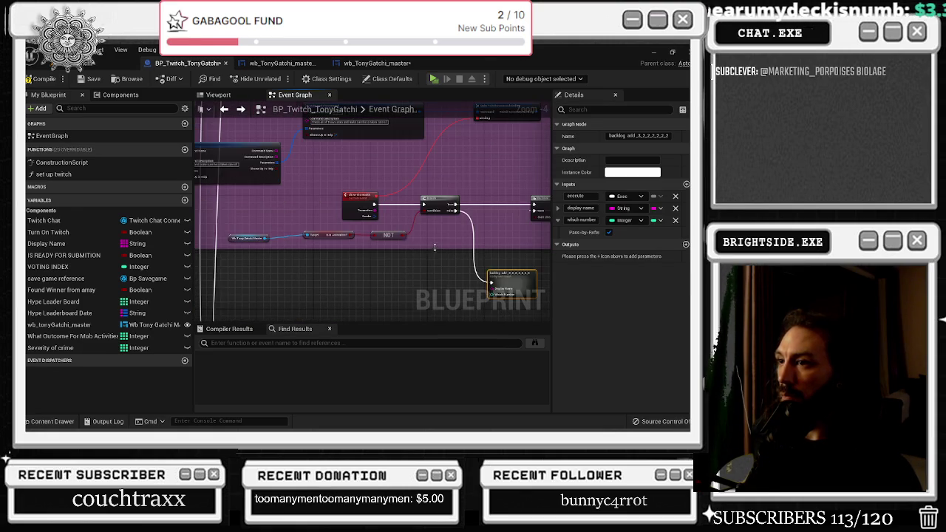
- Inspect the new backlog add node's inner graph, then move it down and left
{"action": "left_click_drag", "start_coordinate": [350, 189], "coordinate": [385, 245]}
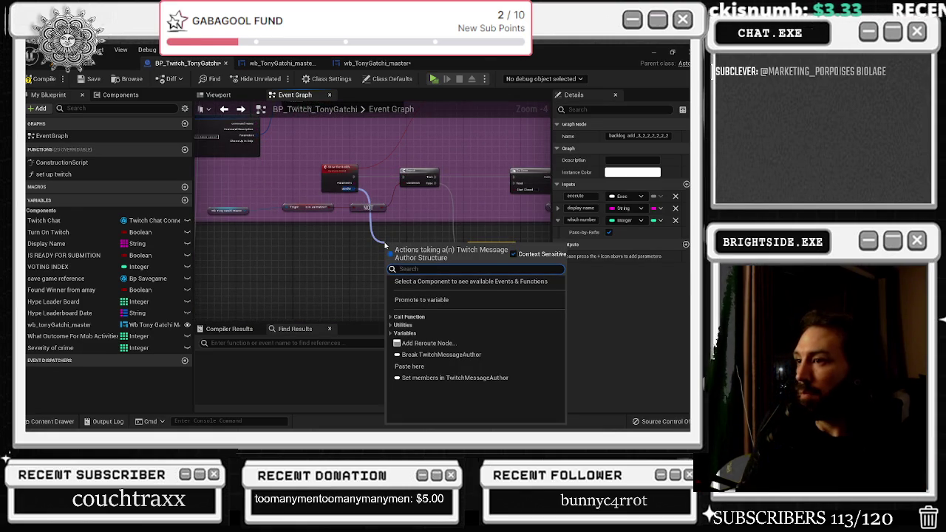
{"action": "key", "text": "Escape"}
{"action": "double_click", "coordinate": [397, 226]}
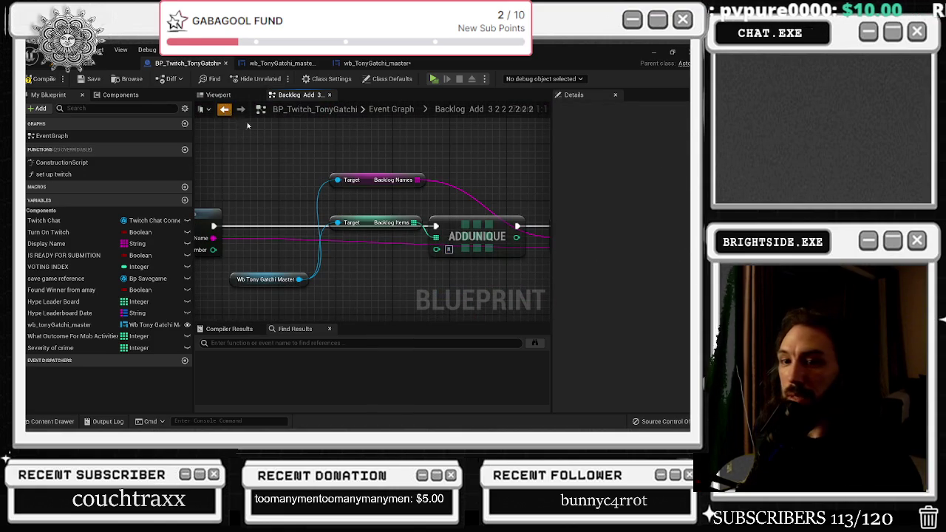
{"action": "key", "text": "alt+Left"}
{"action": "left_click_drag", "start_coordinate": [407, 220], "coordinate": [354, 255]}
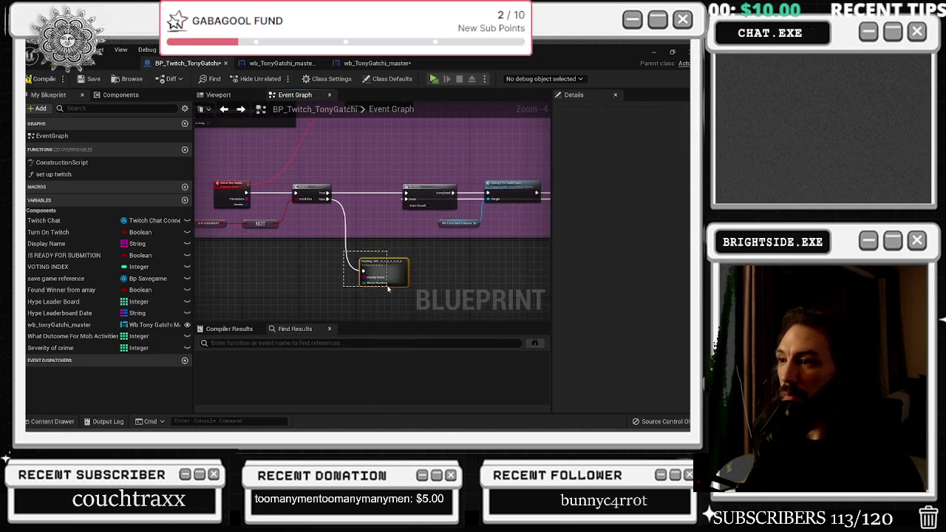
{"action": "scroll", "coordinate": [337, 235], "scroll_direction": "down", "scroll_amount": 8}
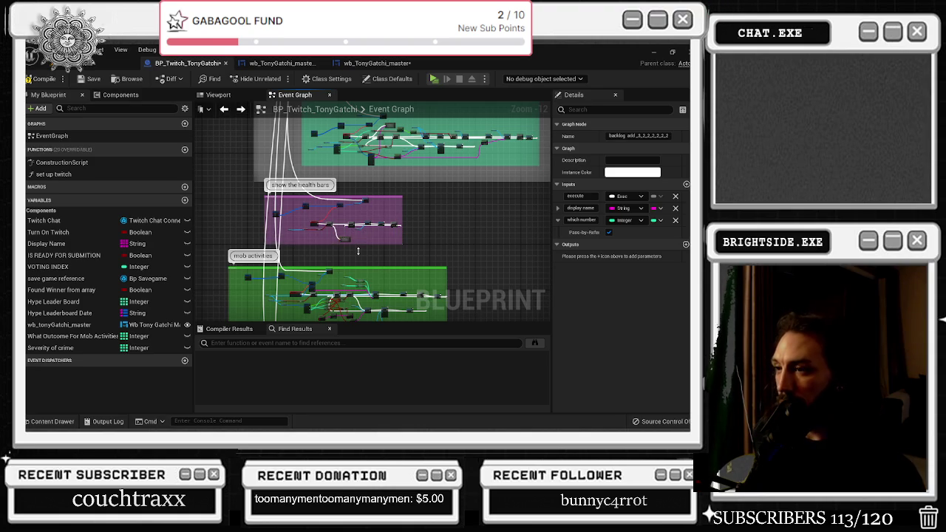
{"action": "left_click_drag", "start_coordinate": [316, 235], "coordinate": [288, 207]}
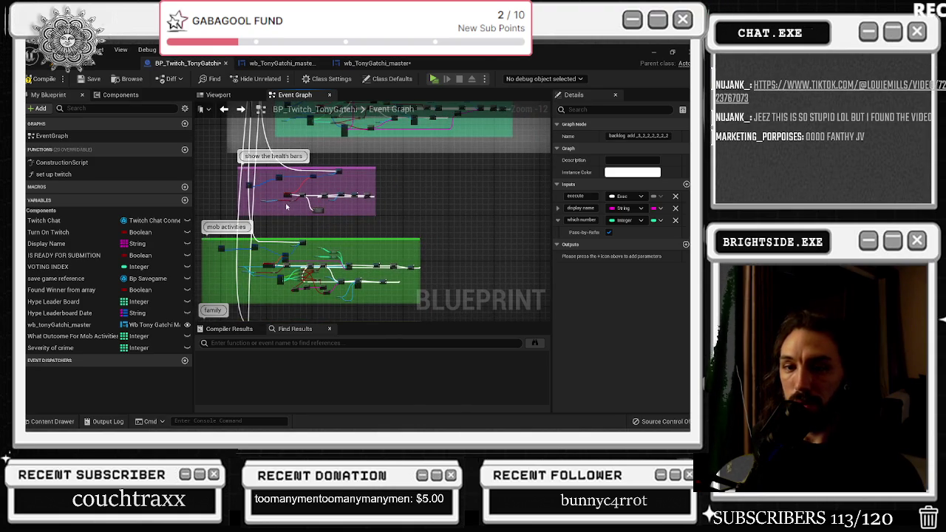
{"action": "scroll", "coordinate": [298, 259], "scroll_direction": "up", "scroll_amount": 1}
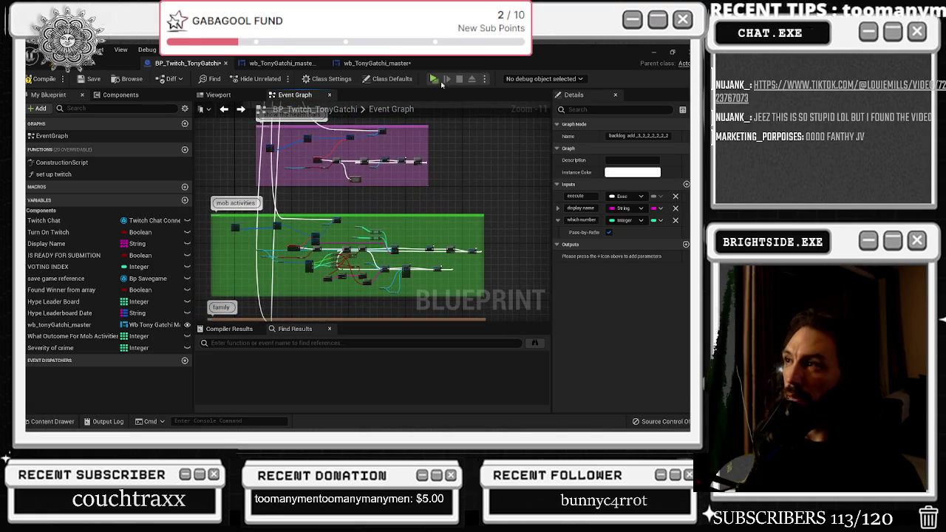
{"action": "left_click", "coordinate": [284, 65]}
{"action": "scroll", "coordinate": [342, 289], "scroll_direction": "up", "scroll_amount": 7}
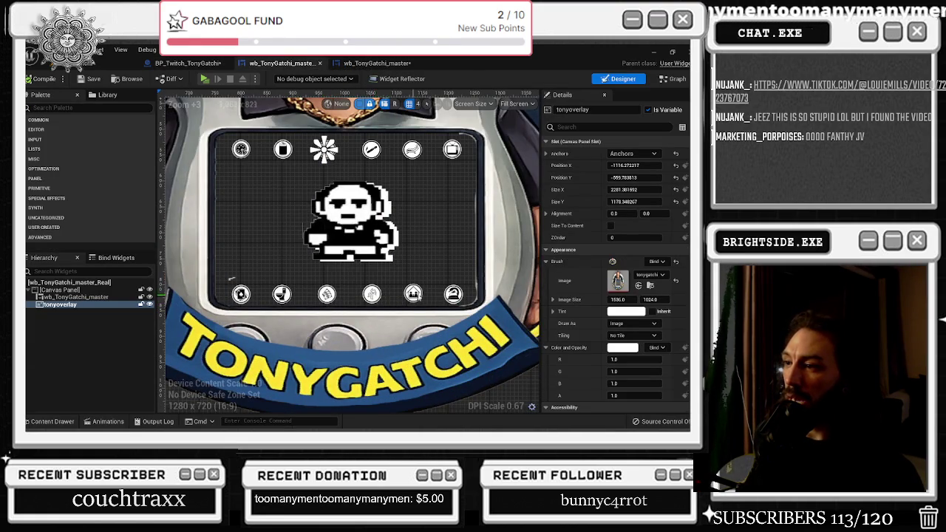
{"action": "left_click", "coordinate": [664, 81]}
{"action": "scroll", "coordinate": [306, 270], "scroll_direction": "down", "scroll_amount": 3}
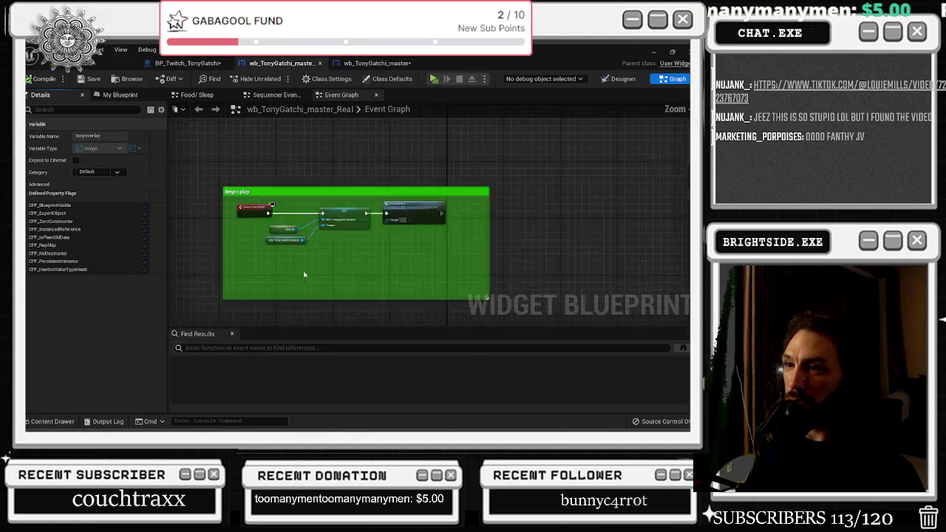
{"action": "left_click", "coordinate": [188, 63]}
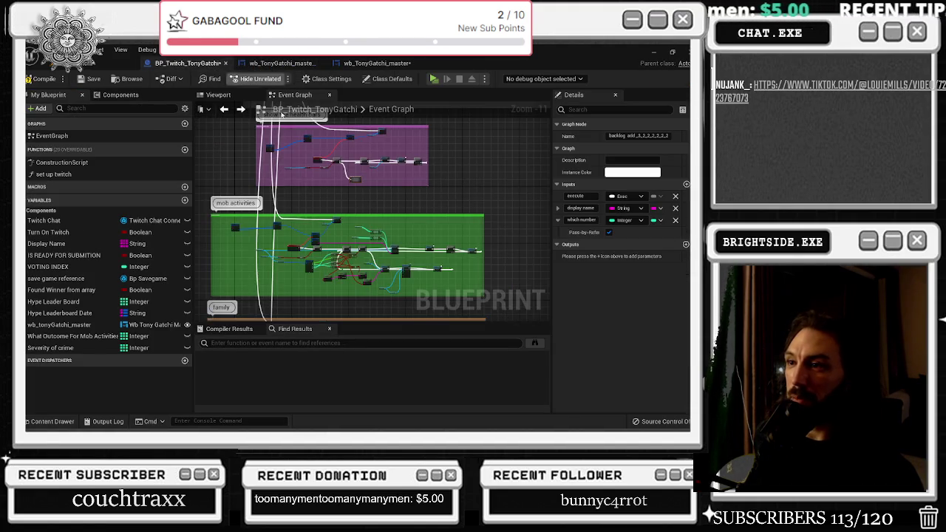
{"action": "scroll", "coordinate": [334, 193], "scroll_direction": "down", "scroll_amount": 3}
{"action": "scroll", "coordinate": [334, 194], "scroll_direction": "up", "scroll_amount": 8}
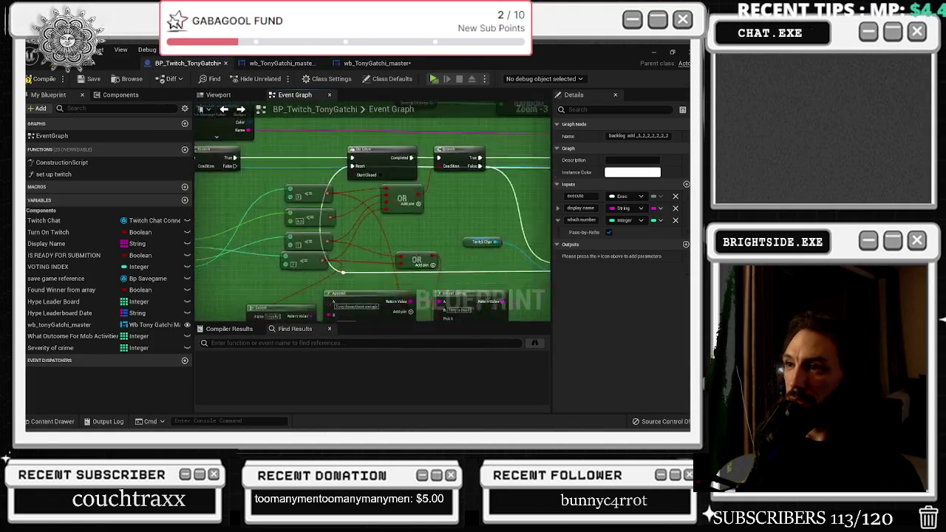
{"action": "left_click_drag", "start_coordinate": [467, 306], "coordinate": [406, 294]}
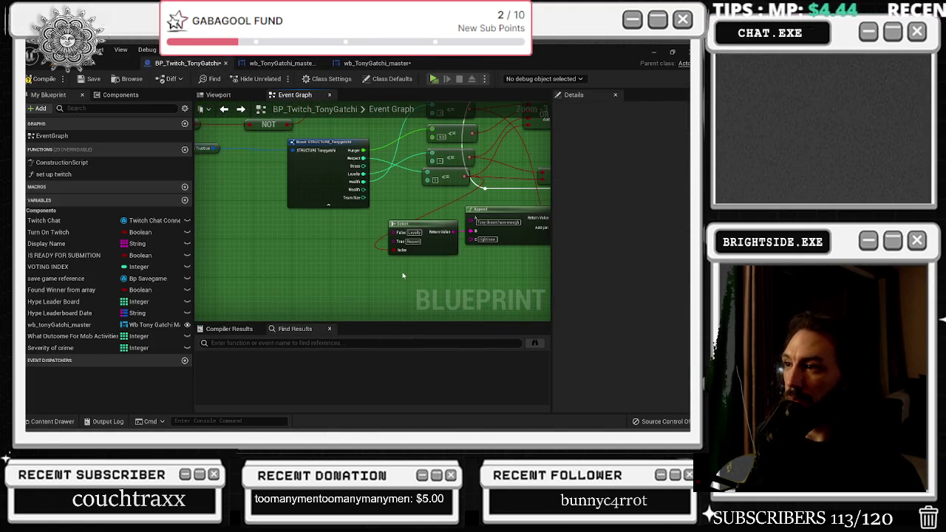
{"action": "left_click_drag", "start_coordinate": [351, 115], "coordinate": [358, 252]}
{"action": "mouse_move", "coordinate": [329, 218]}
{"action": "left_mouse_down"}
{"action": "mouse_move", "coordinate": [317, 313]}
{"action": "mouse_move", "coordinate": [380, 141]}
{"action": "mouse_move", "coordinate": [446, 289]}
{"action": "left_mouse_up"}
{"action": "scroll", "coordinate": [394, 303], "scroll_direction": "down", "scroll_amount": 1}
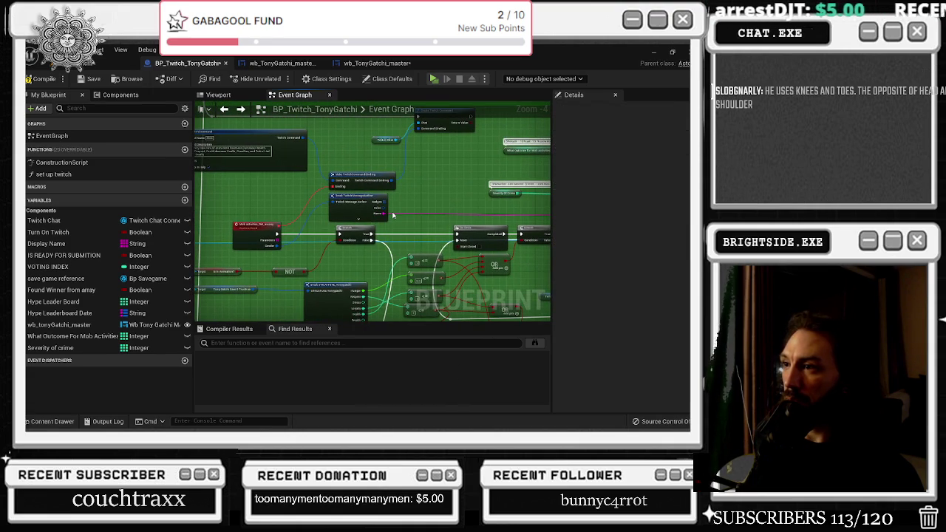
{"action": "mouse_move", "coordinate": [394, 214]}
{"action": "left_mouse_down"}
{"action": "mouse_move", "coordinate": [403, 270]}
{"action": "mouse_move", "coordinate": [422, 250]}
{"action": "left_mouse_up"}
{"action": "double_click", "coordinate": [422, 251]}
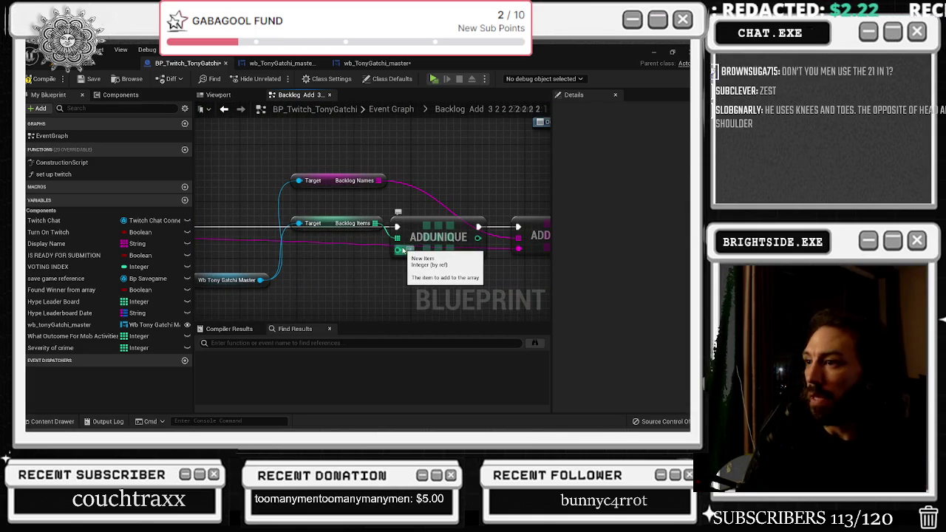
{"action": "left_click", "coordinate": [224, 109]}
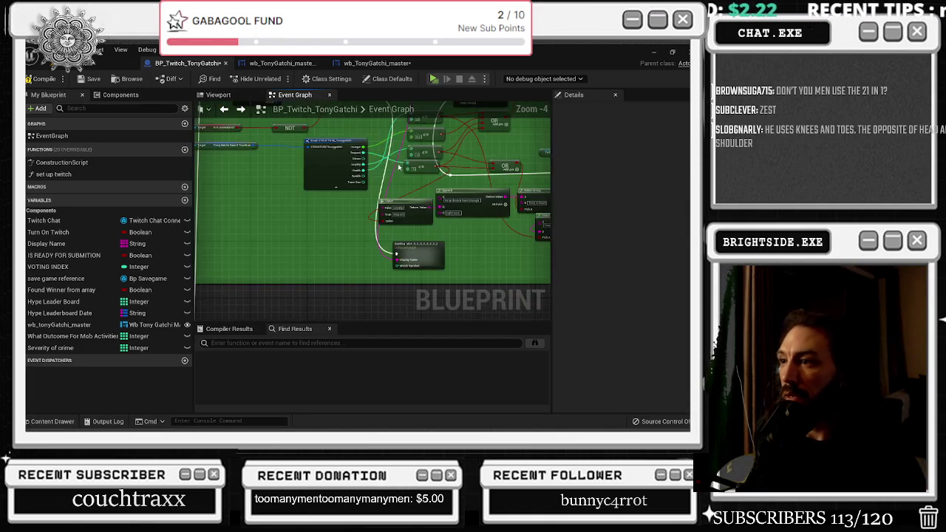
{"action": "scroll", "coordinate": [379, 234], "scroll_direction": "up", "scroll_amount": 2}
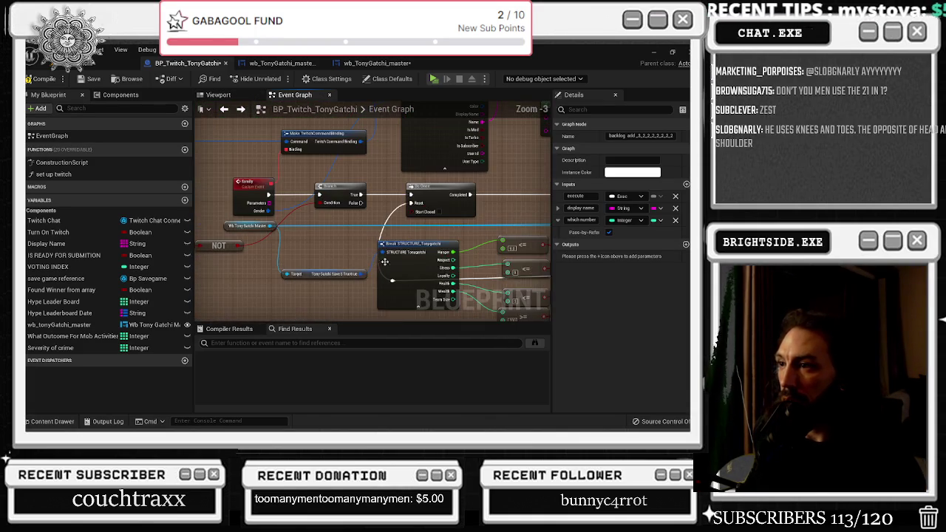
{"action": "scroll", "coordinate": [383, 285], "scroll_direction": "up", "scroll_amount": 1}
{"action": "key", "text": "ctrl+z"}
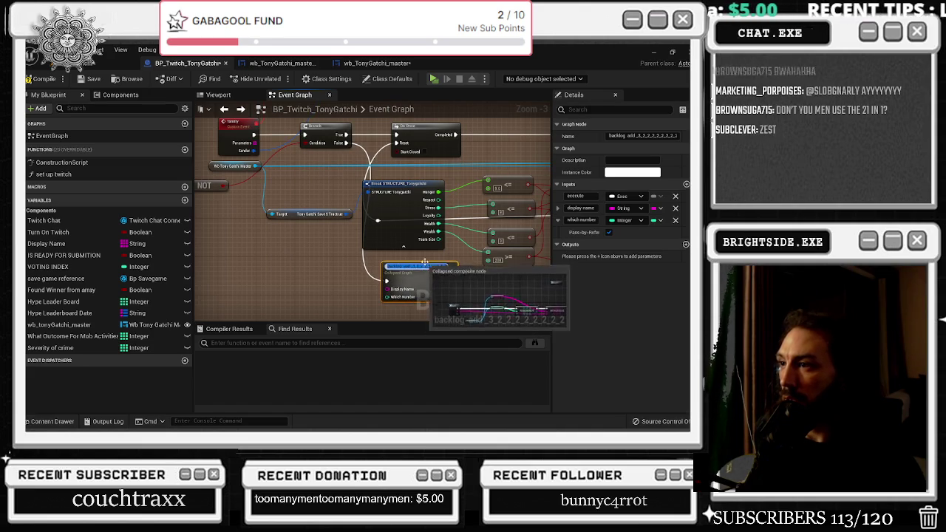
{"action": "scroll", "coordinate": [395, 182], "scroll_direction": "down", "scroll_amount": 2}
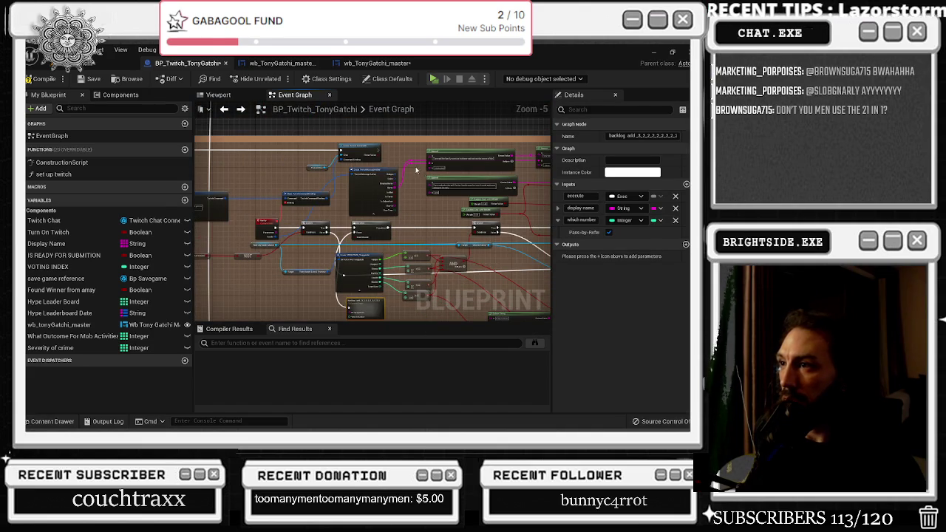
{"action": "mouse_move", "coordinate": [411, 164]}
{"action": "left_mouse_down"}
{"action": "mouse_move", "coordinate": [363, 299]}
{"action": "mouse_move", "coordinate": [351, 300]}
{"action": "left_mouse_up"}
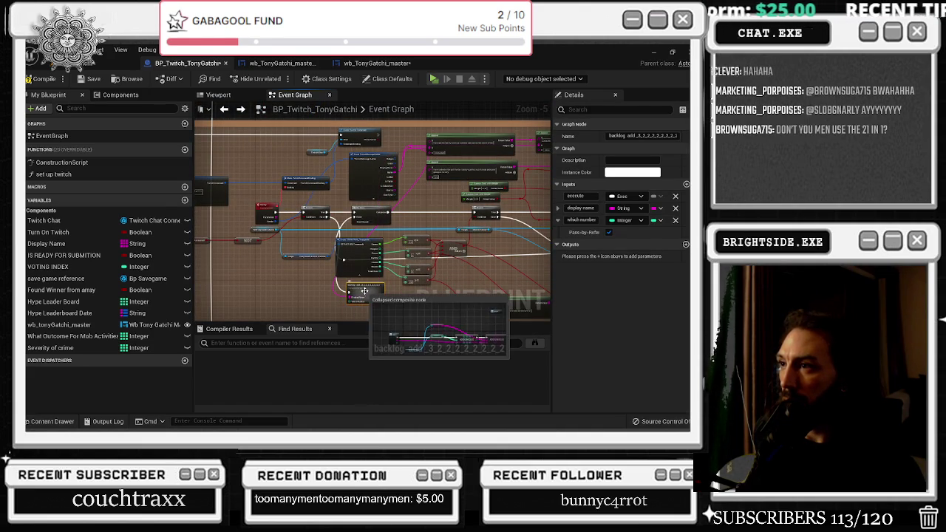
{"action": "double_click", "coordinate": [355, 296]}
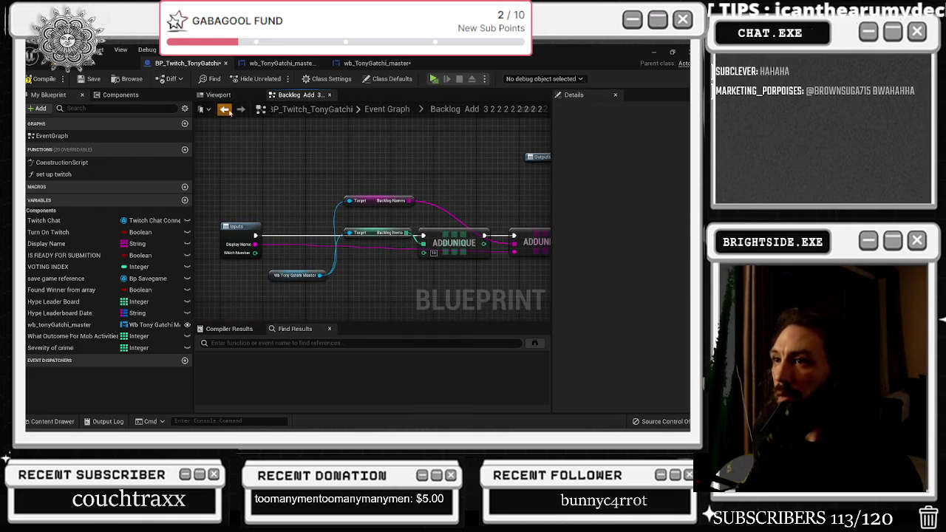
{"action": "left_click", "coordinate": [225, 109]}
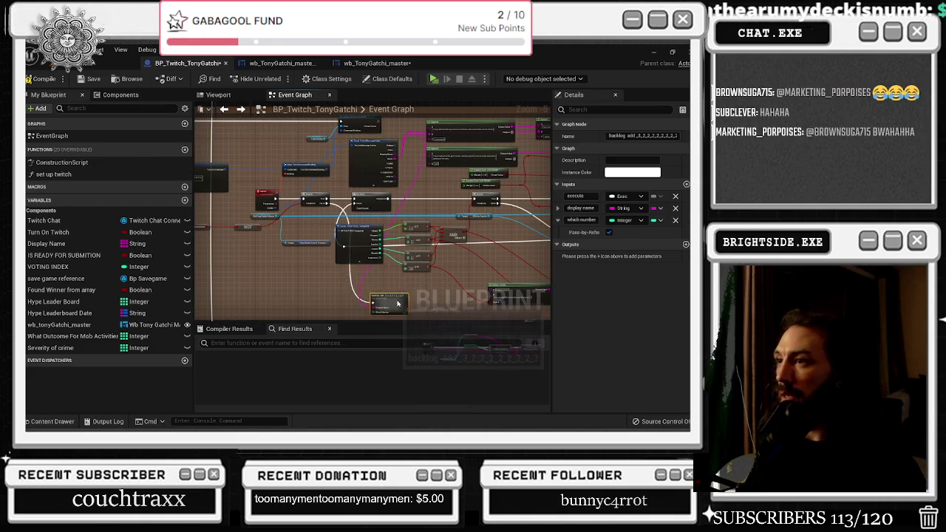
{"action": "scroll", "coordinate": [403, 295], "scroll_direction": "down", "scroll_amount": 4}
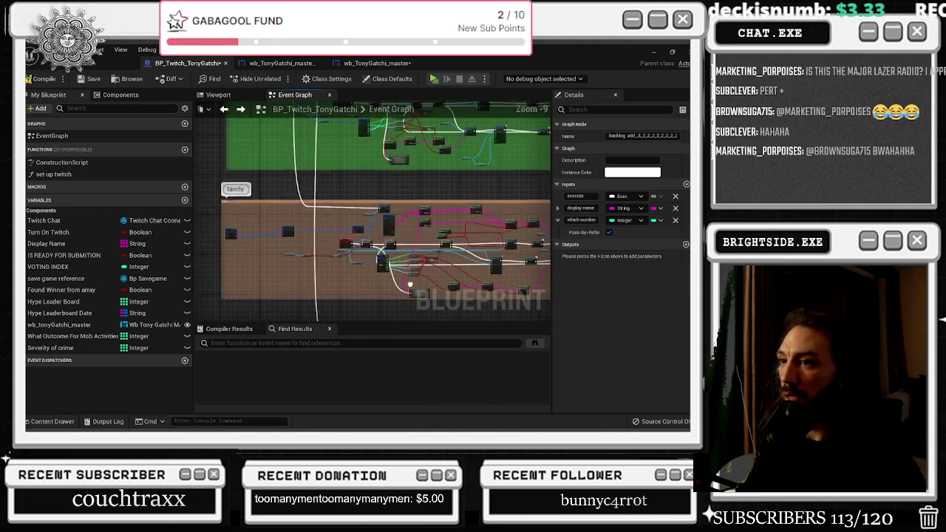
- Place a Break TwitchMessageAuthor node via 'break', wire its Display Name into backlog add, and save
{"action": "scroll", "coordinate": [410, 285], "scroll_direction": "down", "scroll_amount": 2}
{"action": "left_click_drag", "start_coordinate": [403, 148], "coordinate": [402, 317]}
{"action": "left_click_drag", "start_coordinate": [281, 319], "coordinate": [282, 321]}
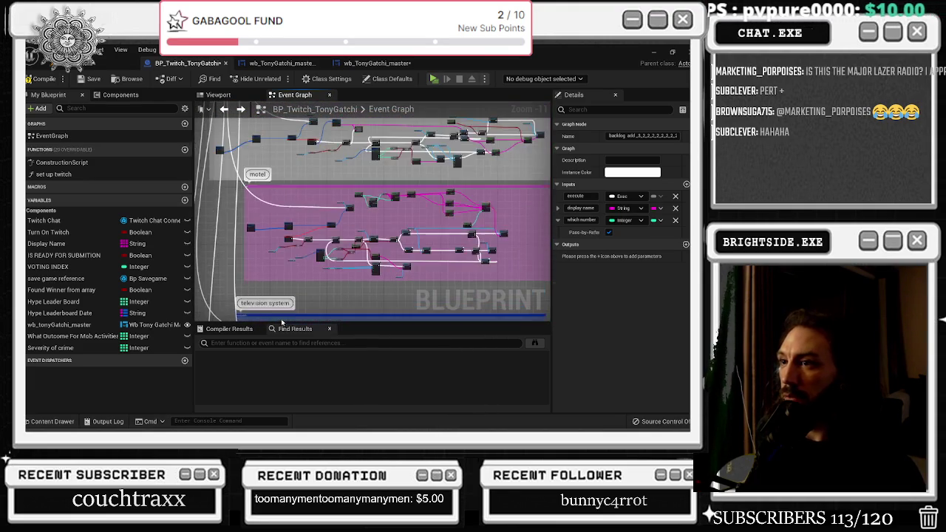
{"action": "scroll", "coordinate": [219, 284], "scroll_direction": "up", "scroll_amount": 6}
{"action": "left_click_drag", "start_coordinate": [218, 283], "coordinate": [347, 213]}
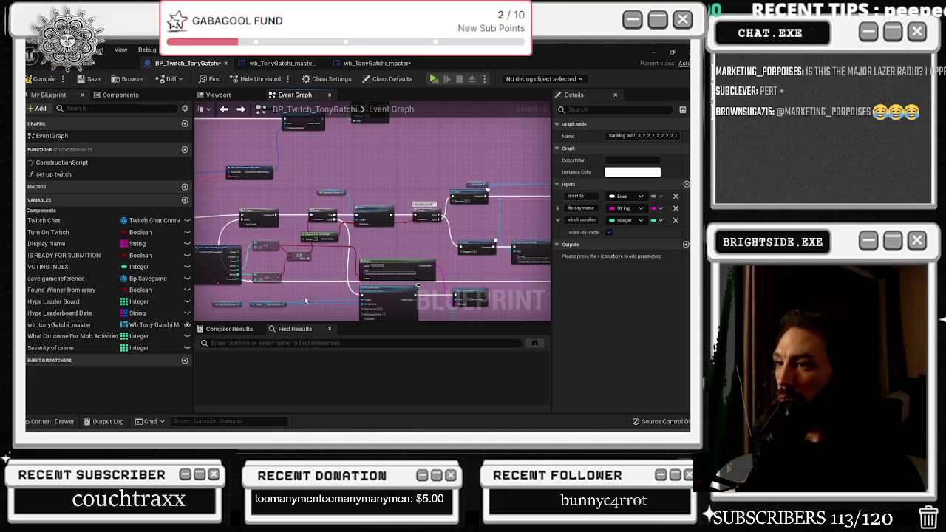
{"action": "mouse_move", "coordinate": [306, 300]}
{"action": "left_mouse_down"}
{"action": "mouse_move", "coordinate": [333, 122]}
{"action": "mouse_move", "coordinate": [356, 256]}
{"action": "left_mouse_up"}
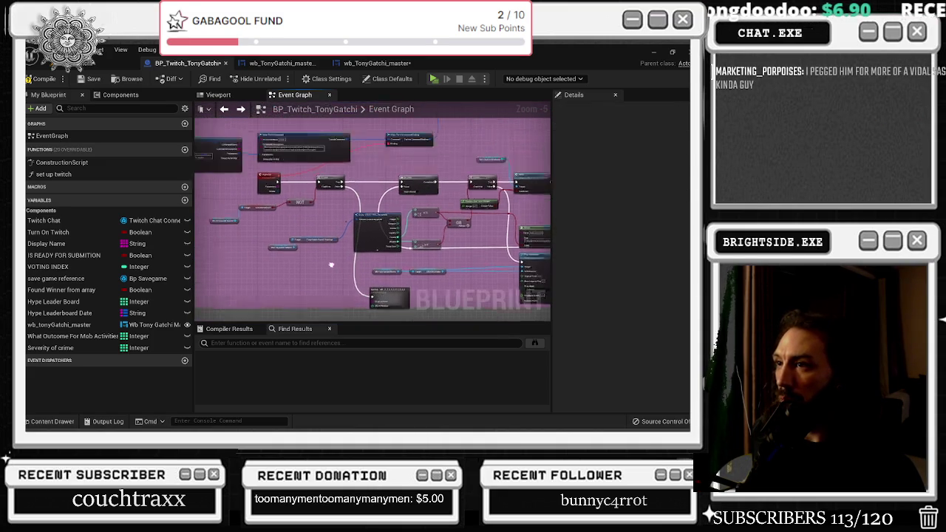
{"action": "mouse_move", "coordinate": [328, 211]}
{"action": "left_mouse_down"}
{"action": "mouse_move", "coordinate": [222, 268]}
{"action": "mouse_move", "coordinate": [211, 300]}
{"action": "mouse_move", "coordinate": [316, 167]}
{"action": "mouse_move", "coordinate": [334, 194]}
{"action": "mouse_move", "coordinate": [320, 306]}
{"action": "left_mouse_up"}
{"action": "scroll", "coordinate": [247, 228], "scroll_direction": "up", "scroll_amount": 4}
{"action": "type", "text": "break"}
{"action": "key", "text": "Return"}
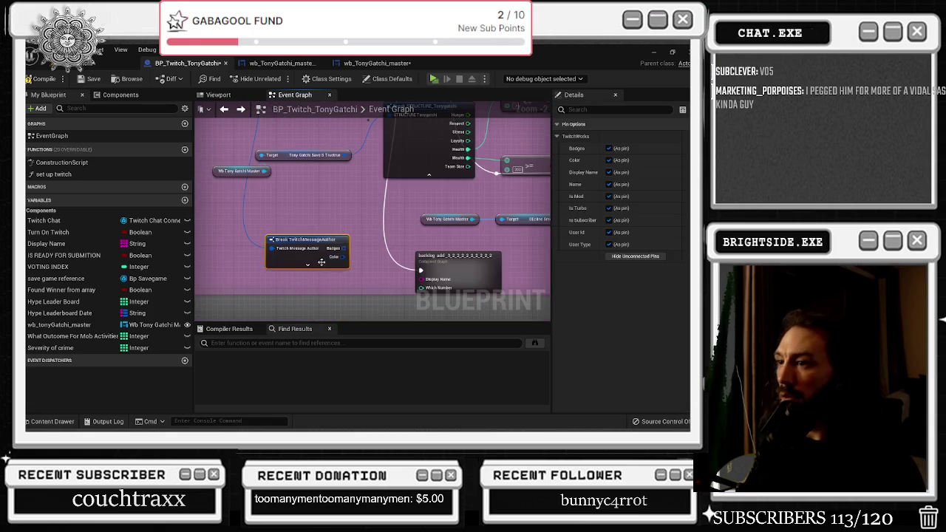
{"action": "left_click_drag", "start_coordinate": [323, 242], "coordinate": [389, 256]}
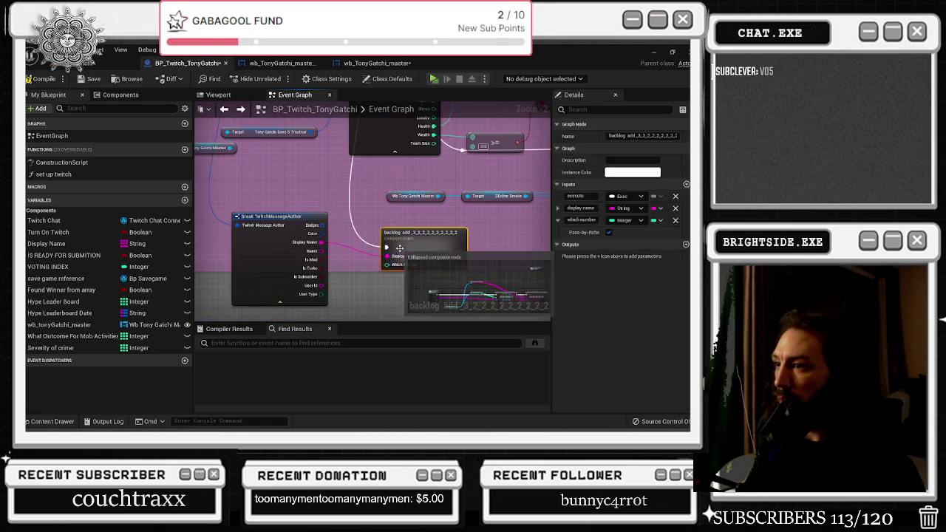
{"action": "double_click", "coordinate": [420, 241]}
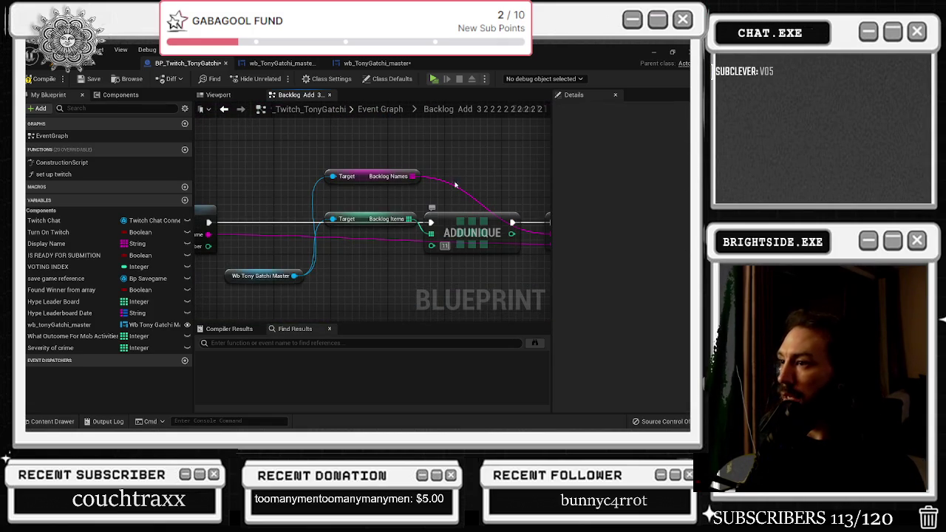
{"action": "left_click", "coordinate": [91, 79]}
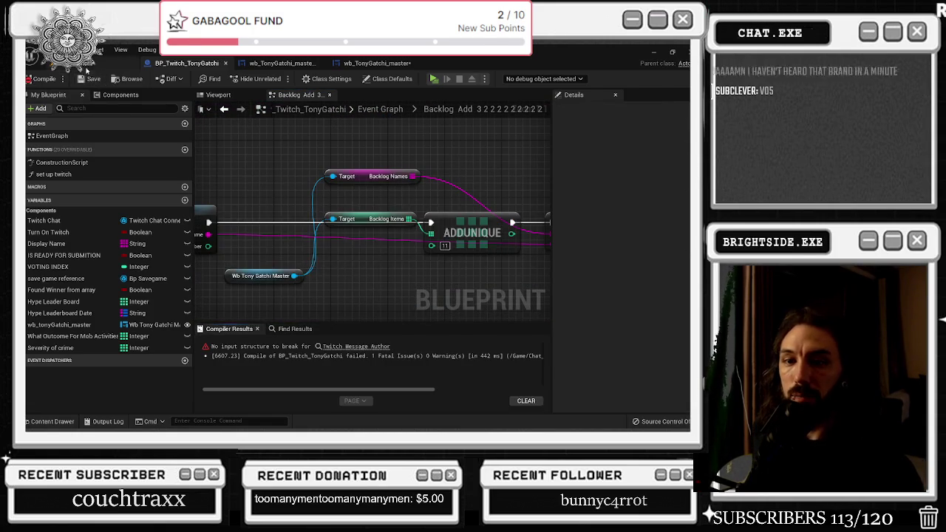
- Check the level editor, then fix the flagged Break node until BP_Twitch_TonyGatchi compiles successfully
{"action": "left_click", "coordinate": [82, 62]}
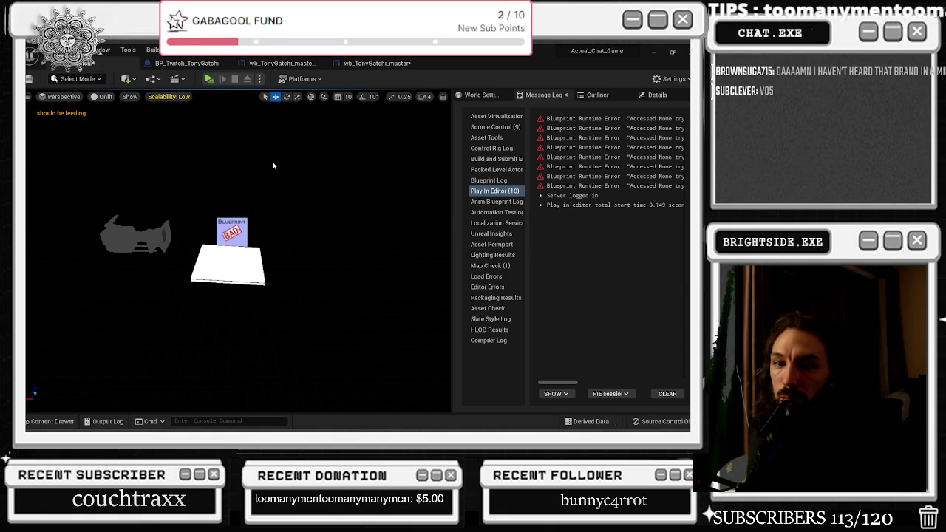
{"action": "left_click", "coordinate": [188, 65]}
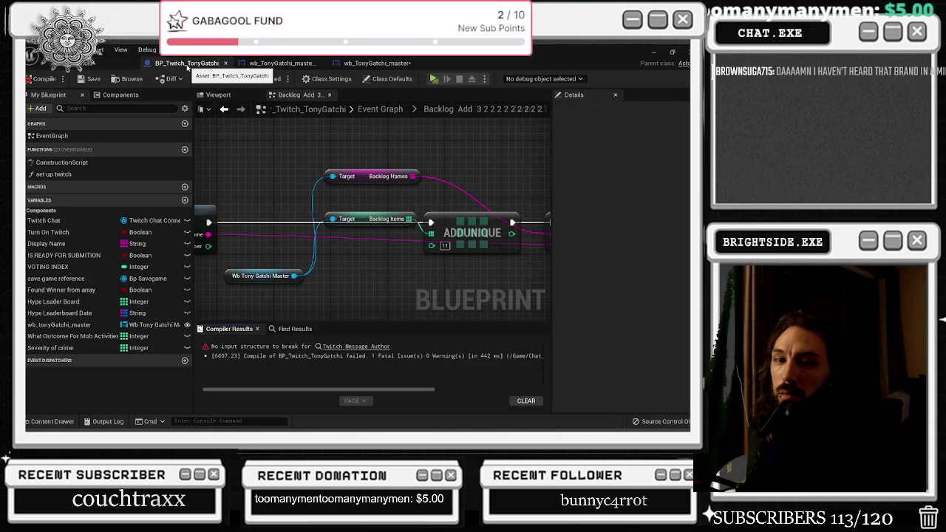
{"action": "left_click", "coordinate": [44, 78]}
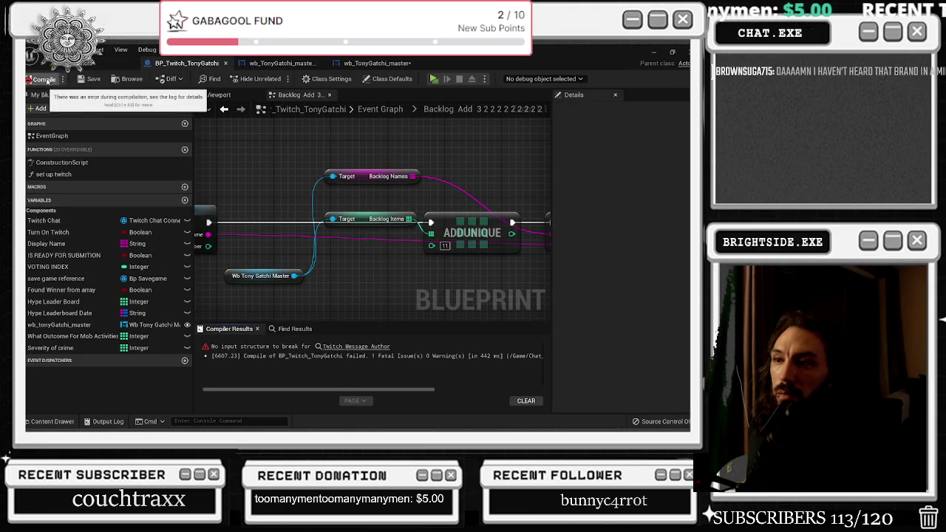
{"action": "left_click", "coordinate": [353, 347]}
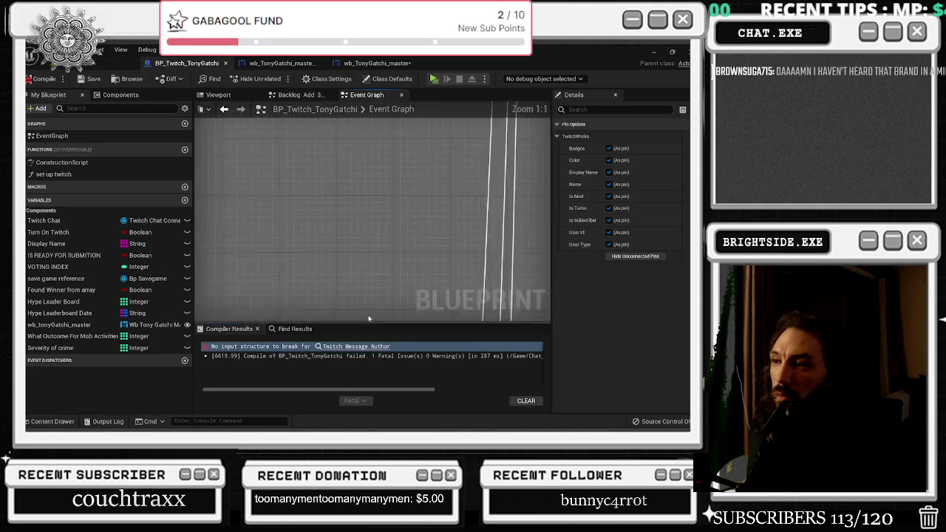
{"action": "scroll", "coordinate": [403, 280], "scroll_direction": "down", "scroll_amount": 3}
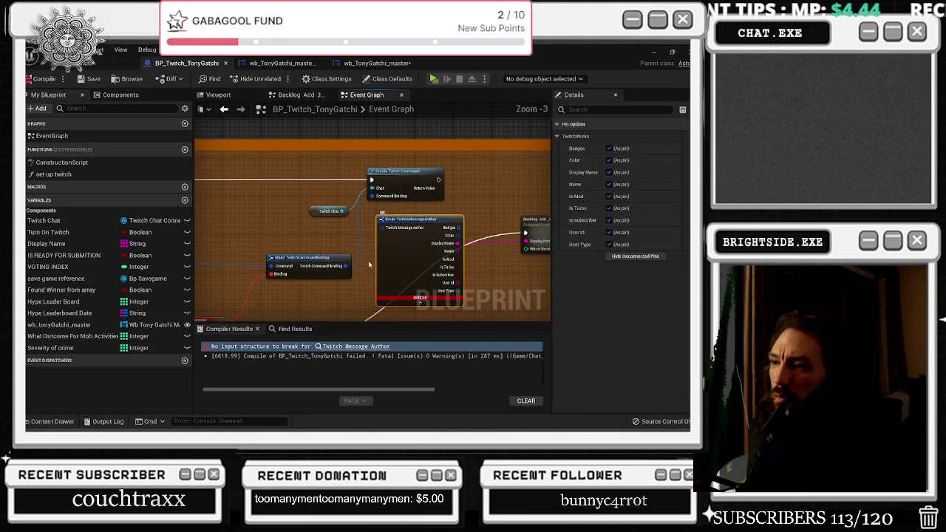
{"action": "scroll", "coordinate": [387, 232], "scroll_direction": "up", "scroll_amount": 2}
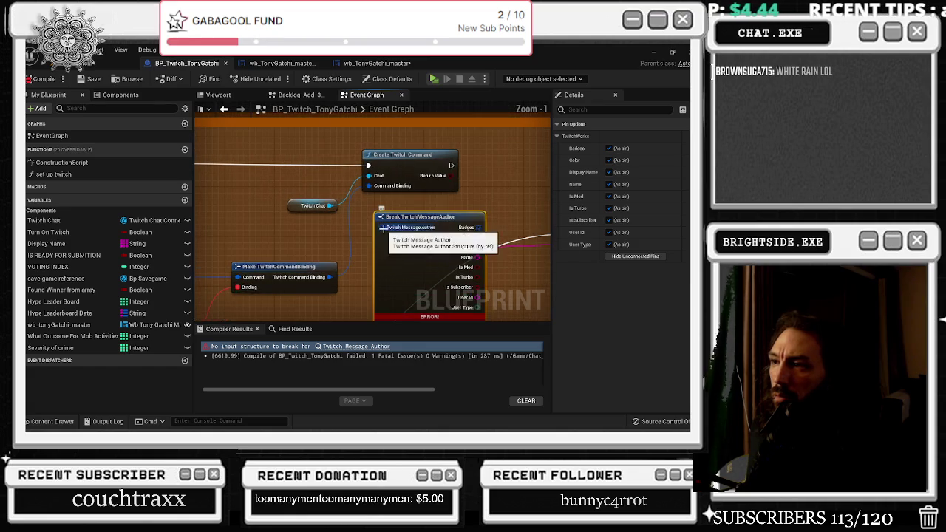
{"action": "scroll", "coordinate": [363, 258], "scroll_direction": "down", "scroll_amount": 2}
{"action": "mouse_move", "coordinate": [363, 258]}
{"action": "left_mouse_down"}
{"action": "mouse_move", "coordinate": [549, 158]}
{"action": "mouse_move", "coordinate": [403, 125]}
{"action": "mouse_move", "coordinate": [402, 216]}
{"action": "left_mouse_up"}
{"action": "scroll", "coordinate": [402, 216], "scroll_direction": "down", "scroll_amount": 3}
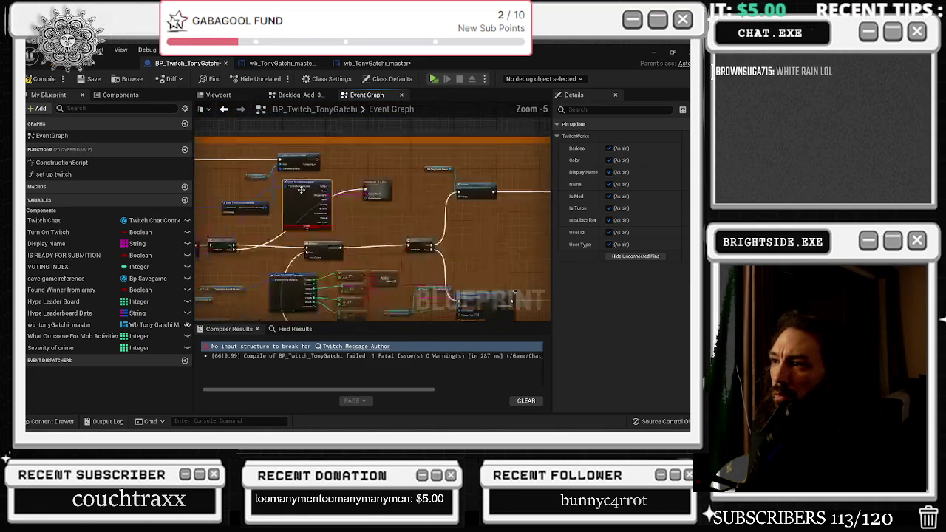
{"action": "left_click", "coordinate": [94, 79]}
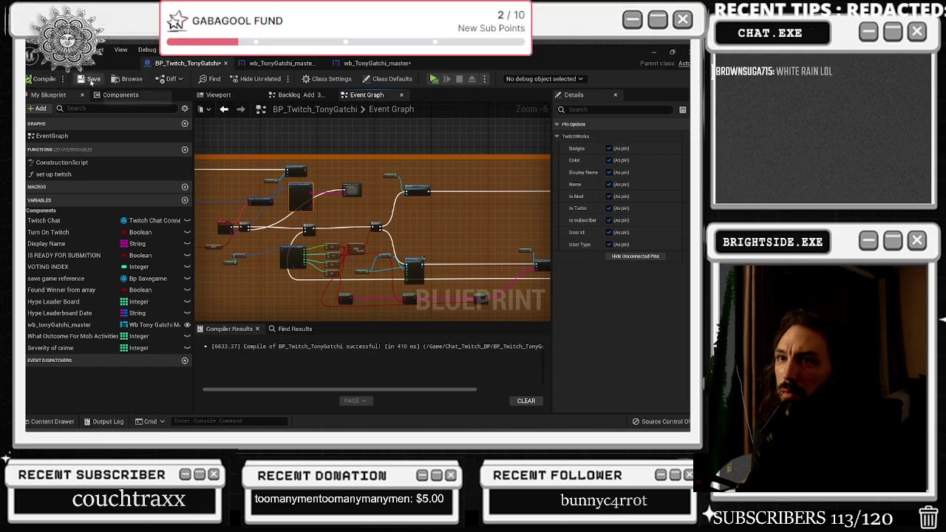
- Pan through the motel, therapy and red food sections, then open wb_TonyGatchi_master
{"action": "scroll", "coordinate": [370, 215], "scroll_direction": "down", "scroll_amount": 6}
{"action": "left_click_drag", "start_coordinate": [385, 296], "coordinate": [385, 96]}
{"action": "mouse_move", "coordinate": [332, 148]}
{"action": "left_mouse_down"}
{"action": "mouse_move", "coordinate": [332, 244]}
{"action": "mouse_move", "coordinate": [369, 296]}
{"action": "mouse_move", "coordinate": [459, 296]}
{"action": "mouse_move", "coordinate": [446, 292]}
{"action": "mouse_move", "coordinate": [498, 223]}
{"action": "mouse_move", "coordinate": [414, 148]}
{"action": "left_mouse_up"}
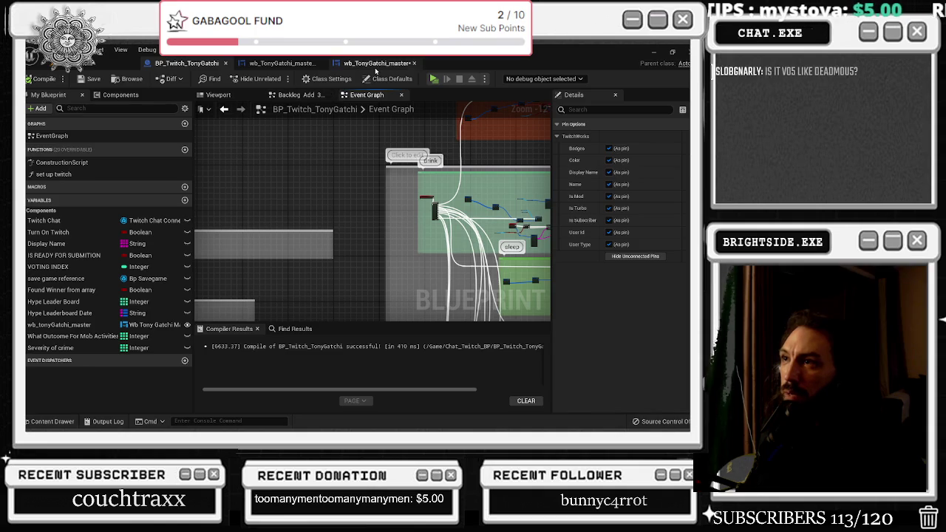
{"action": "left_click", "coordinate": [377, 63]}
{"action": "scroll", "coordinate": [428, 187], "scroll_direction": "up", "scroll_amount": 4}
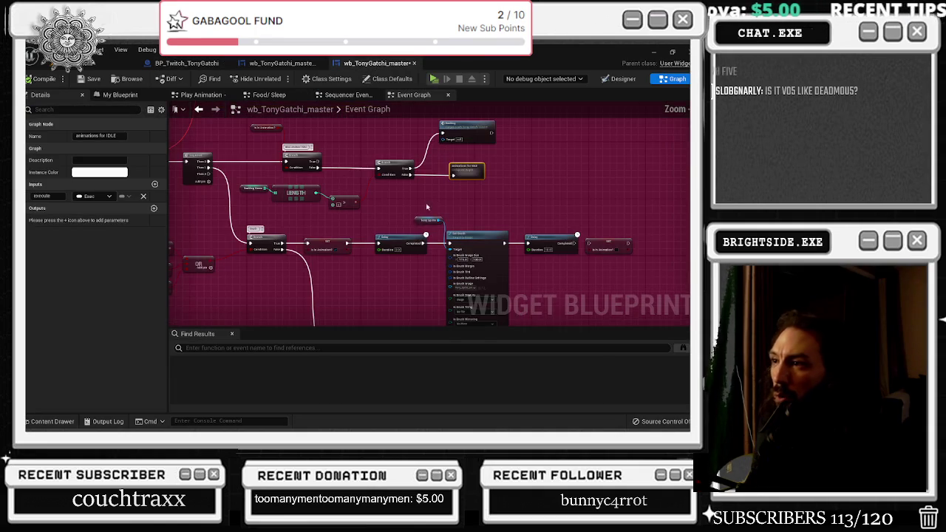
- Jump to the backlog custom event, save wb_TonyGatchi_master, and return to the level editor
{"action": "double_click", "coordinate": [427, 188]}
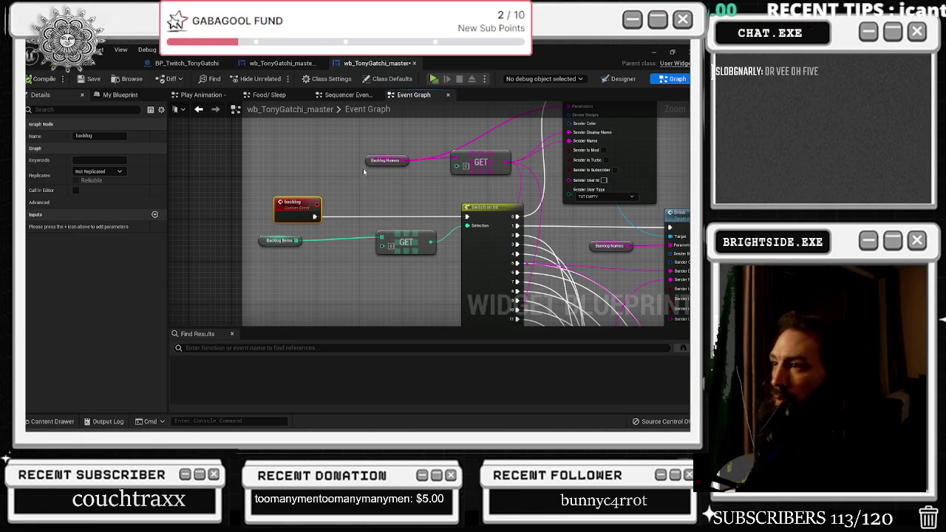
{"action": "scroll", "coordinate": [364, 171], "scroll_direction": "down", "scroll_amount": 5}
{"action": "left_click", "coordinate": [82, 79]}
{"action": "left_click", "coordinate": [111, 64]}
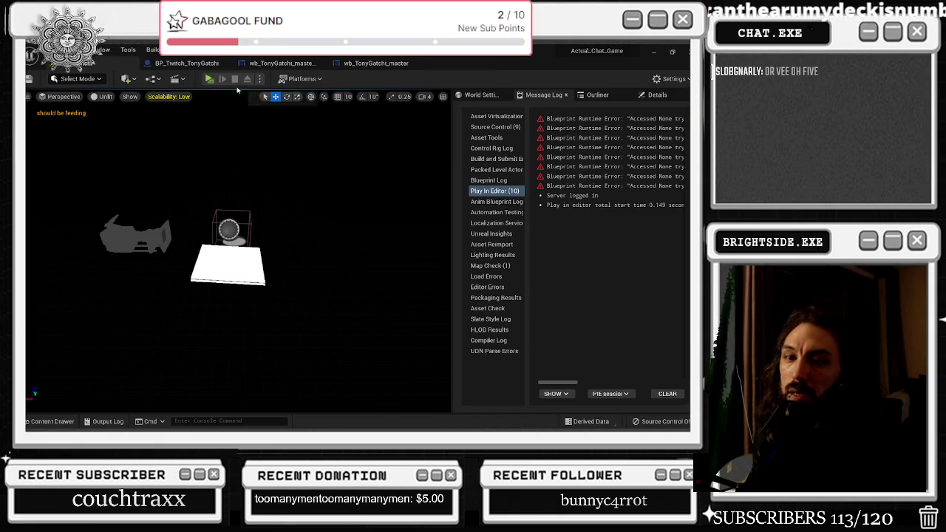
- Start a Play-in-Editor session and bring up the game window to watch the feeding messages
{"action": "left_click", "coordinate": [210, 78]}
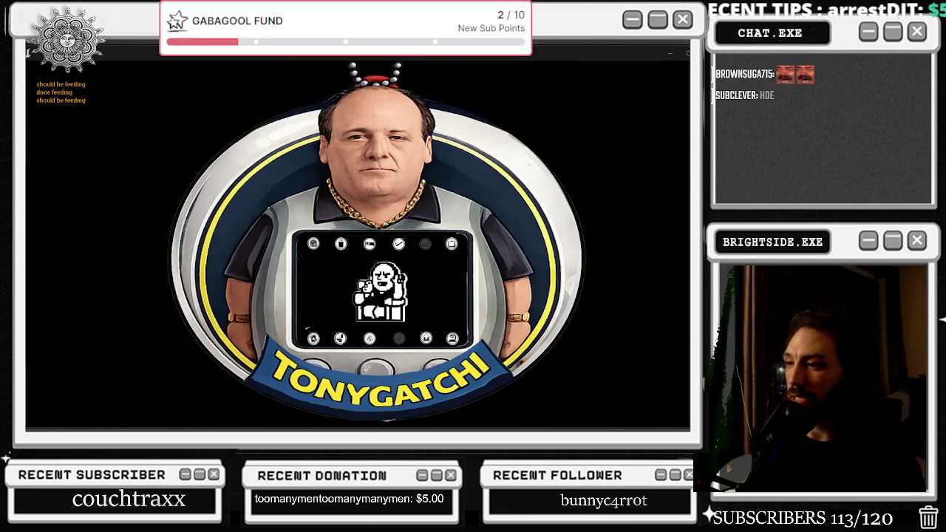
{"action": "key", "text": "alt+Tab"}
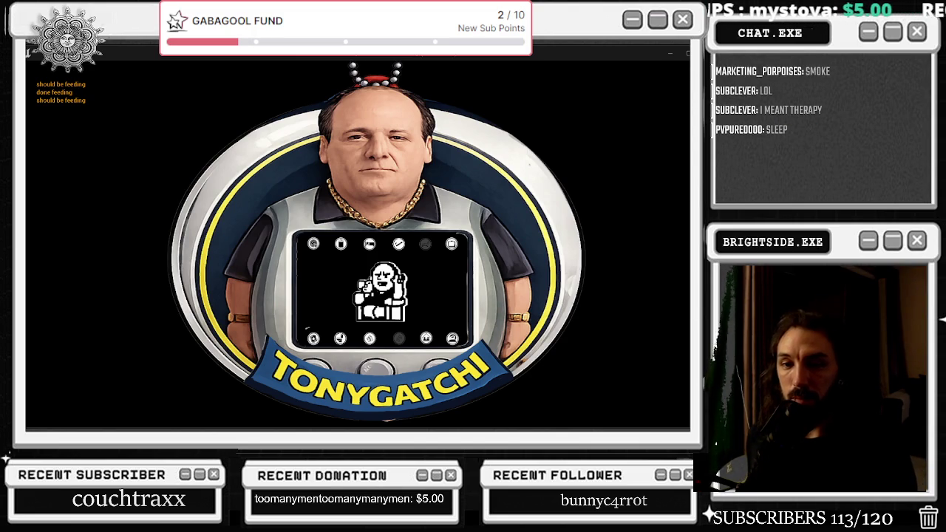
{"action": "key", "text": "alt+Tab"}
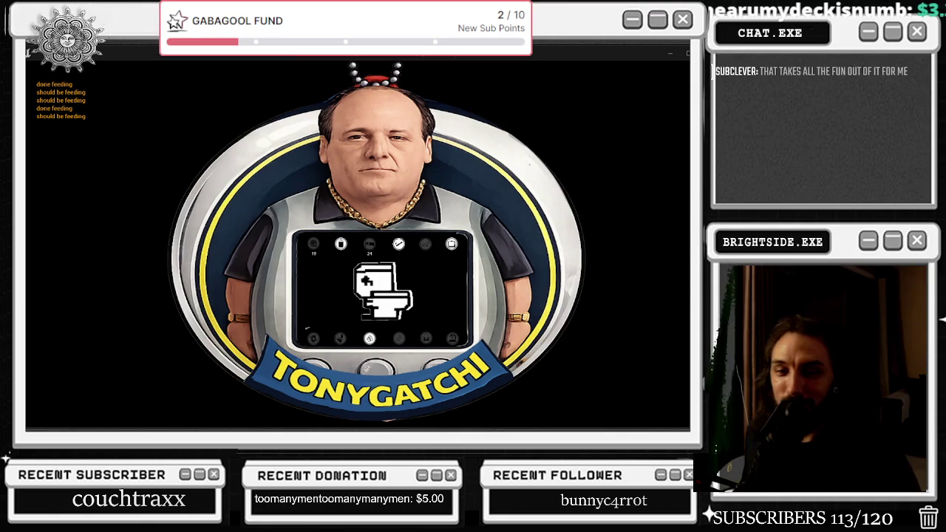
- Switch to the game window and let it run until the Tonygatchi shrinks to the bottom-left corner
{"action": "key", "text": "alt+Tab"}
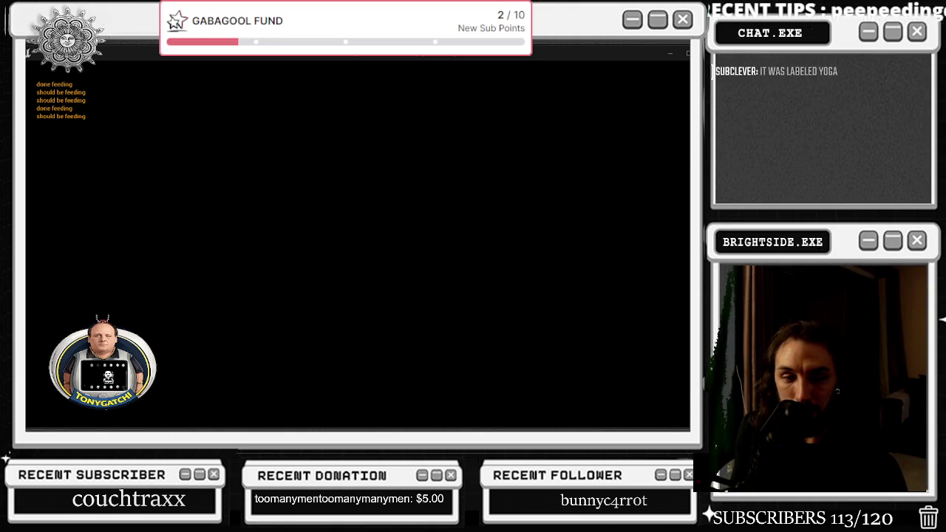
- Return to the Unreal editor and show the BP_Twitch_TonyGatchi Event Graph
{"action": "key", "text": "alt+Tab"}
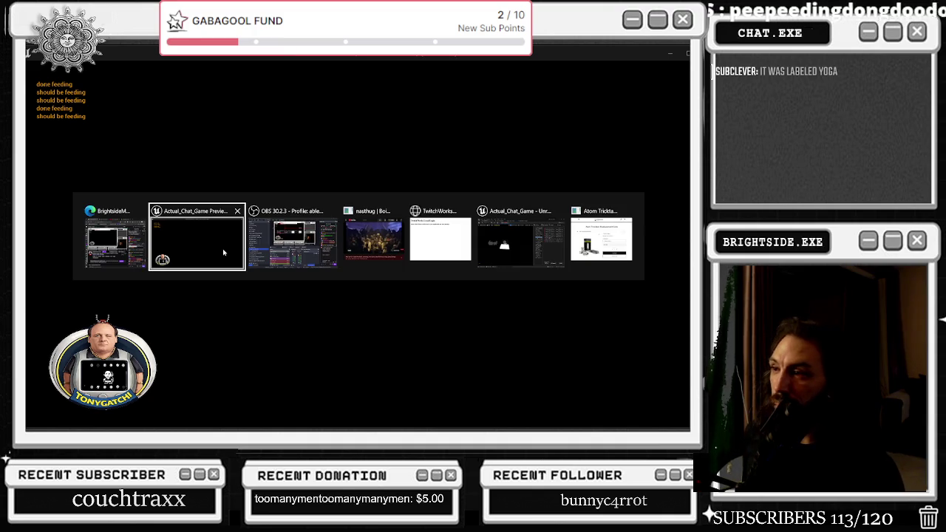
{"action": "left_click", "coordinate": [523, 228]}
{"action": "left_click", "coordinate": [187, 63]}
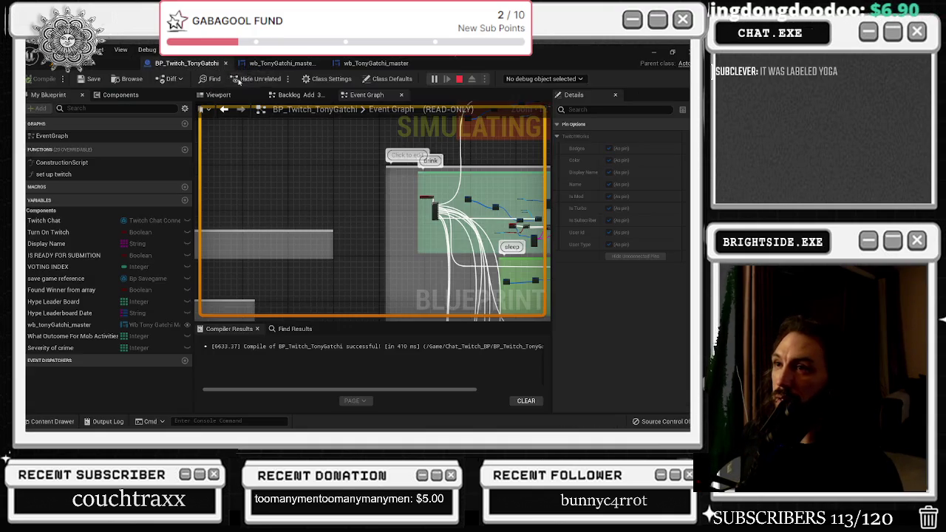
- Zoom the graph to the nightclub event beside the motel command, then go back to the game
{"action": "scroll", "coordinate": [355, 218], "scroll_direction": "up", "scroll_amount": 3}
{"action": "scroll", "coordinate": [314, 232], "scroll_direction": "down", "scroll_amount": 3}
{"action": "scroll", "coordinate": [322, 181], "scroll_direction": "down", "scroll_amount": 2}
{"action": "scroll", "coordinate": [321, 181], "scroll_direction": "up", "scroll_amount": 3}
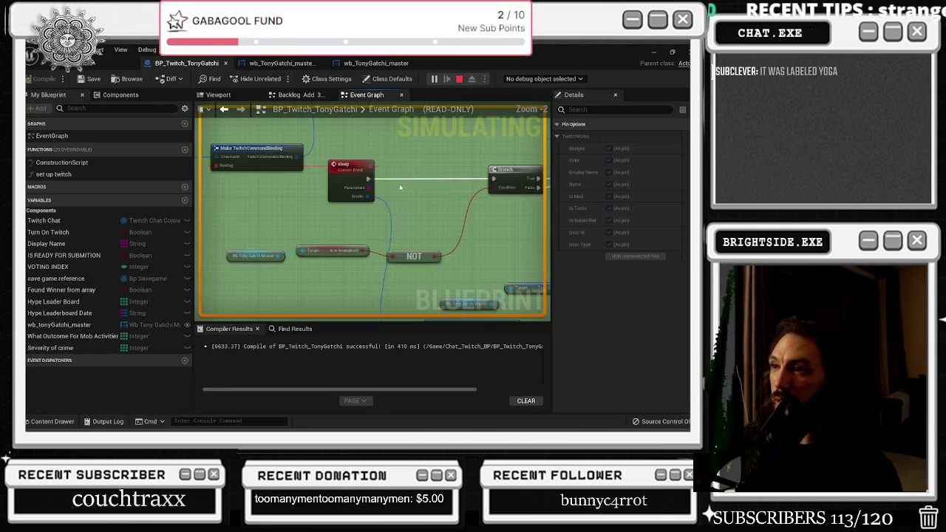
{"action": "scroll", "coordinate": [384, 238], "scroll_direction": "down", "scroll_amount": 2}
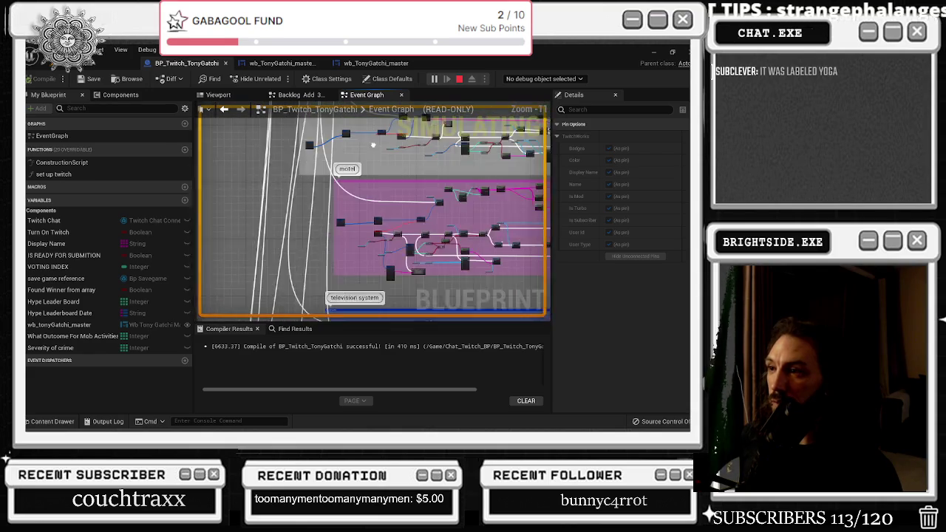
{"action": "scroll", "coordinate": [384, 238], "scroll_direction": "up", "scroll_amount": 3}
{"action": "scroll", "coordinate": [329, 233], "scroll_direction": "up", "scroll_amount": 4}
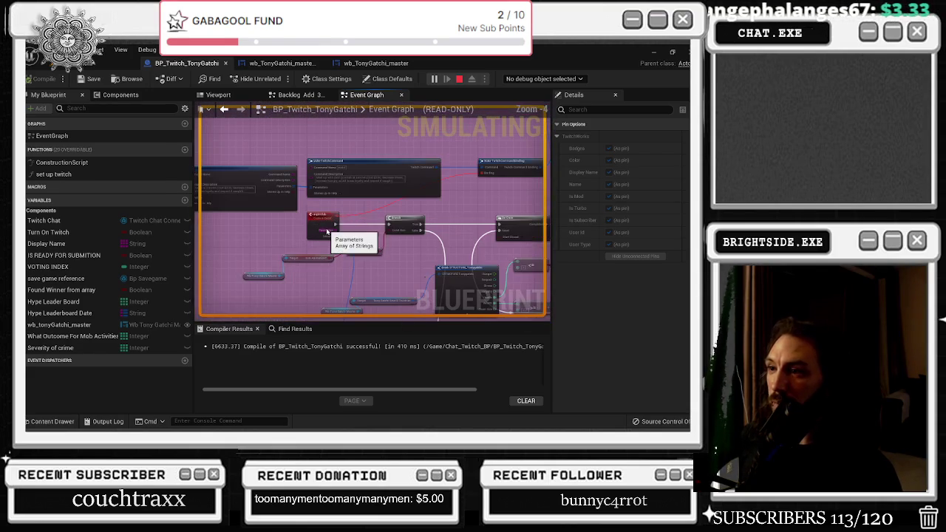
{"action": "scroll", "coordinate": [304, 186], "scroll_direction": "up", "scroll_amount": 2}
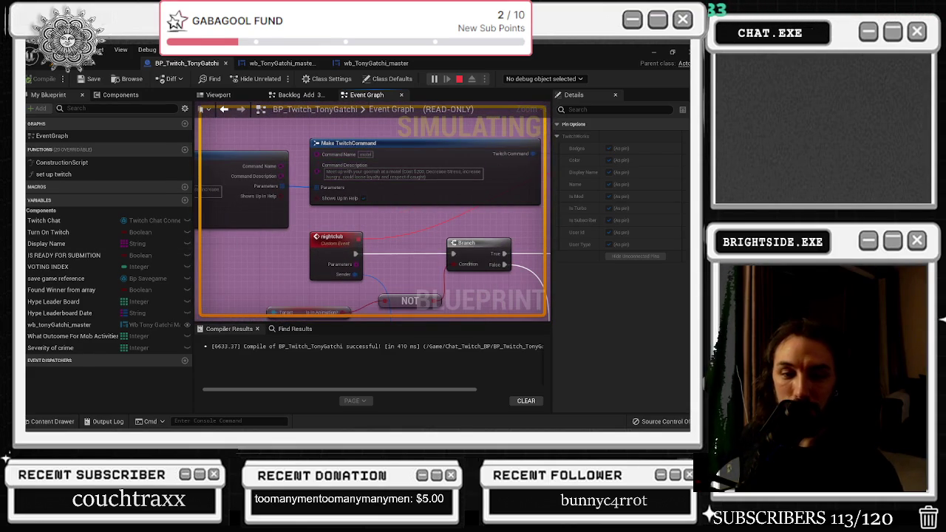
{"action": "scroll", "coordinate": [325, 229], "scroll_direction": "down", "scroll_amount": 5}
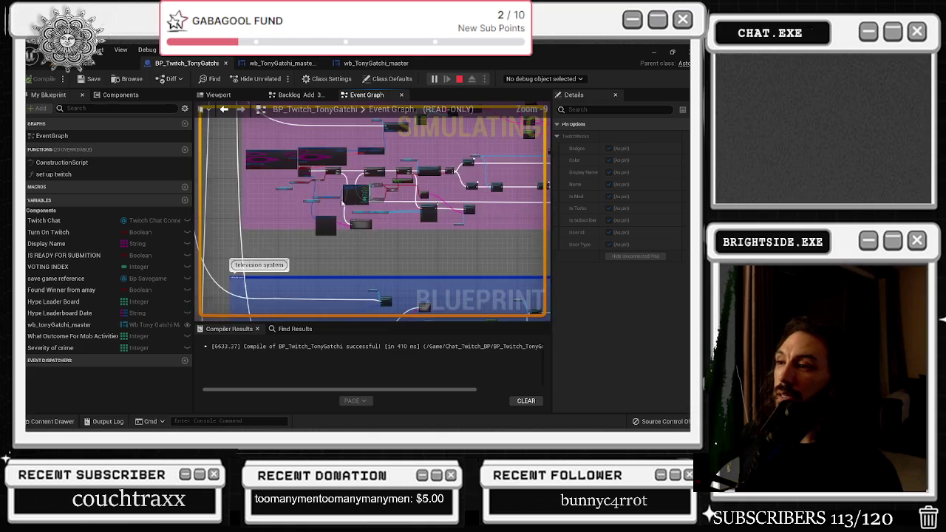
{"action": "scroll", "coordinate": [323, 227], "scroll_direction": "up", "scroll_amount": 5}
{"action": "scroll", "coordinate": [343, 249], "scroll_direction": "down", "scroll_amount": 3}
{"action": "scroll", "coordinate": [240, 229], "scroll_direction": "up", "scroll_amount": 5}
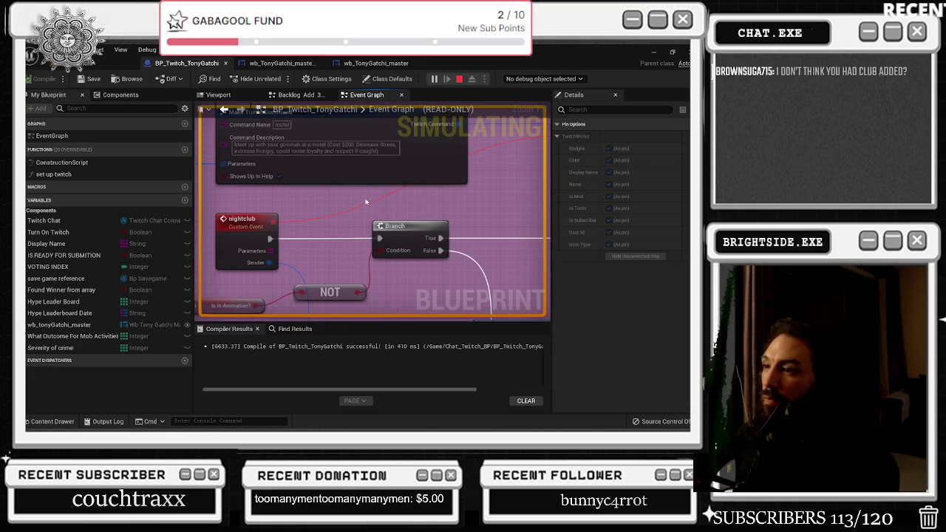
{"action": "key", "text": "alt+Tab"}
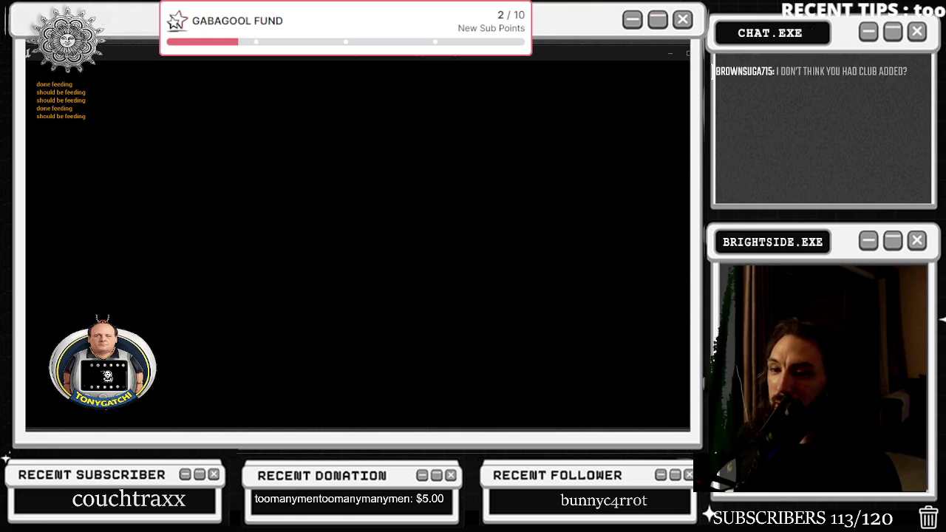
- Check the Event Graph, return to the game window, and stop the play session with Esc
{"action": "key", "text": "alt+Tab"}
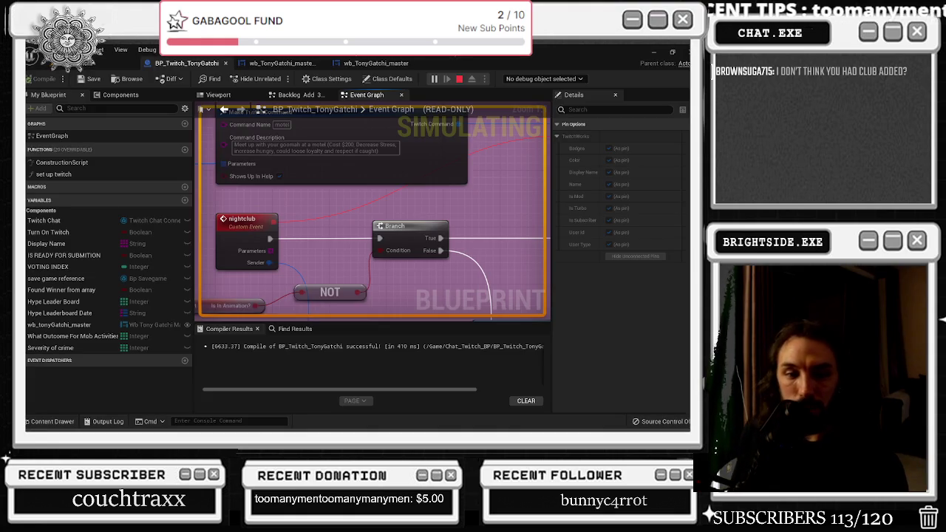
{"action": "key", "text": "alt+Tab"}
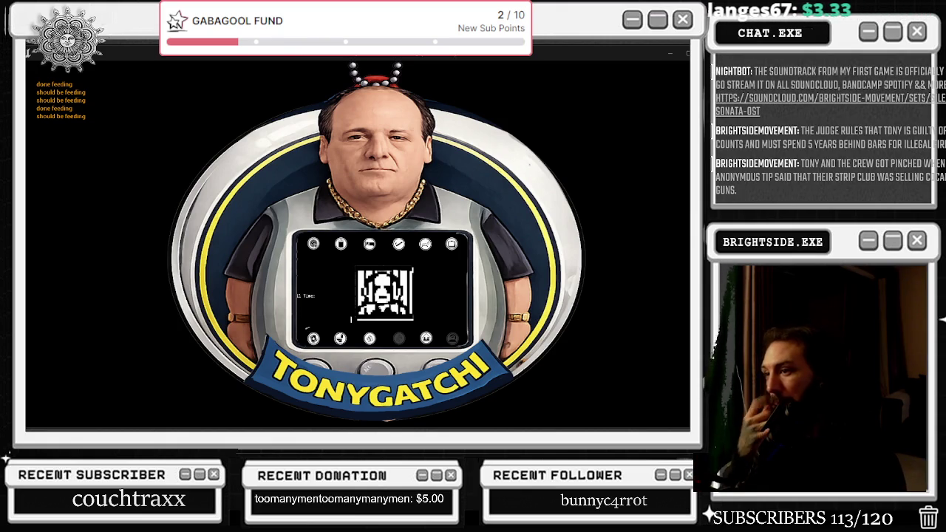
{"action": "key", "text": "Escape"}
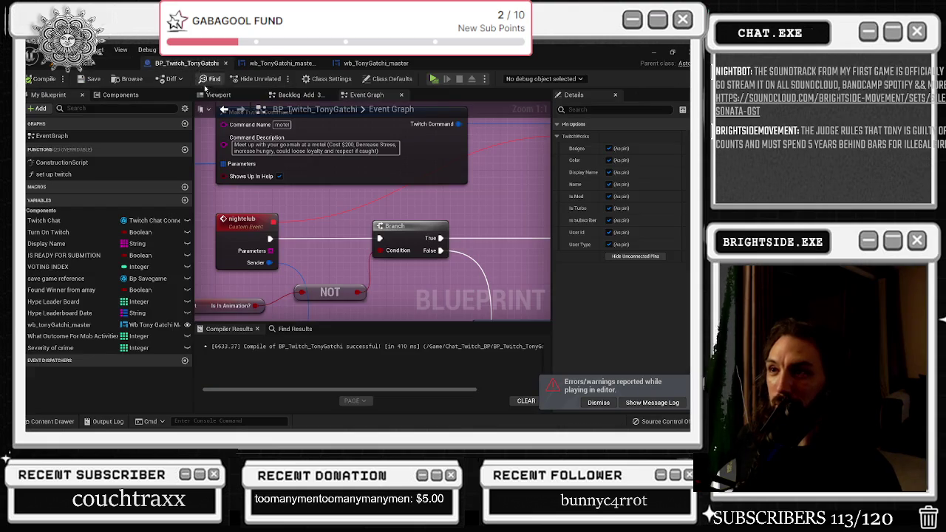
{"action": "scroll", "coordinate": [233, 157], "scroll_direction": "down", "scroll_amount": 10}
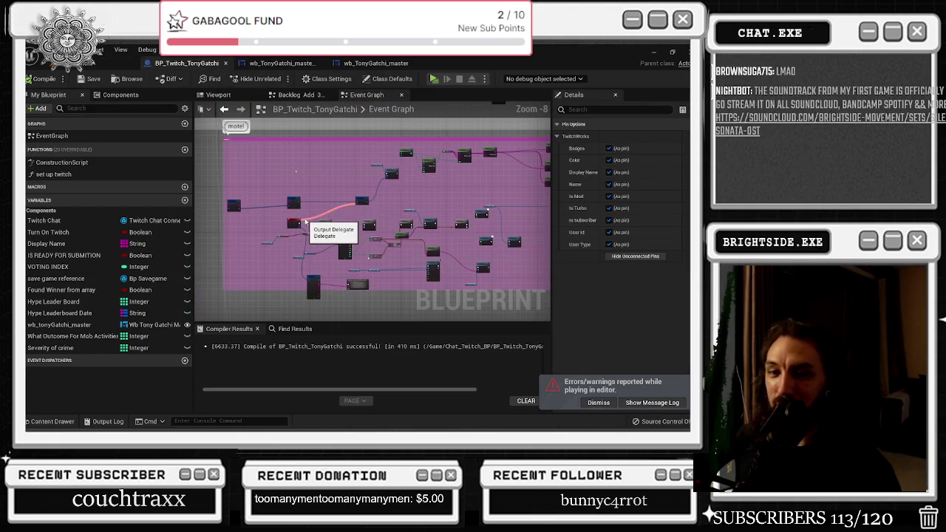
{"action": "scroll", "coordinate": [331, 220], "scroll_direction": "up", "scroll_amount": 3}
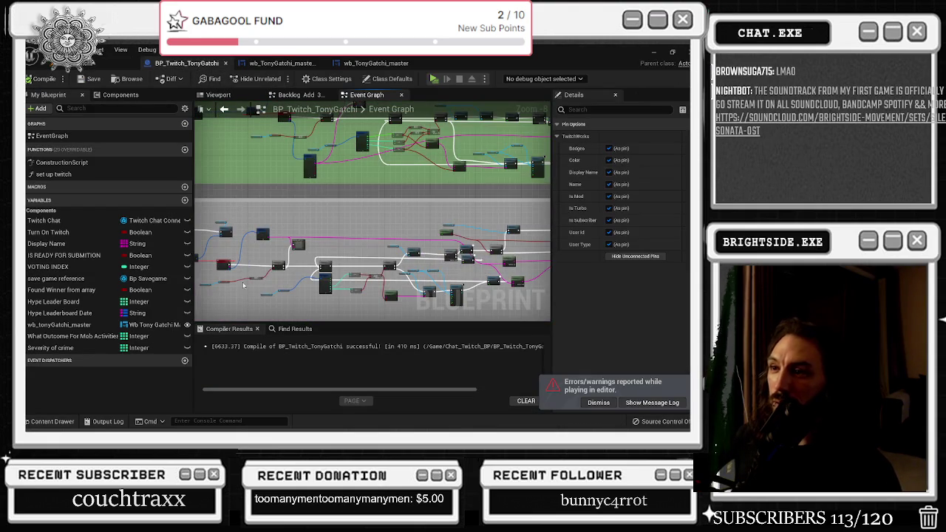
{"action": "key", "text": "alt+Tab"}
{"action": "key", "text": "Escape"}
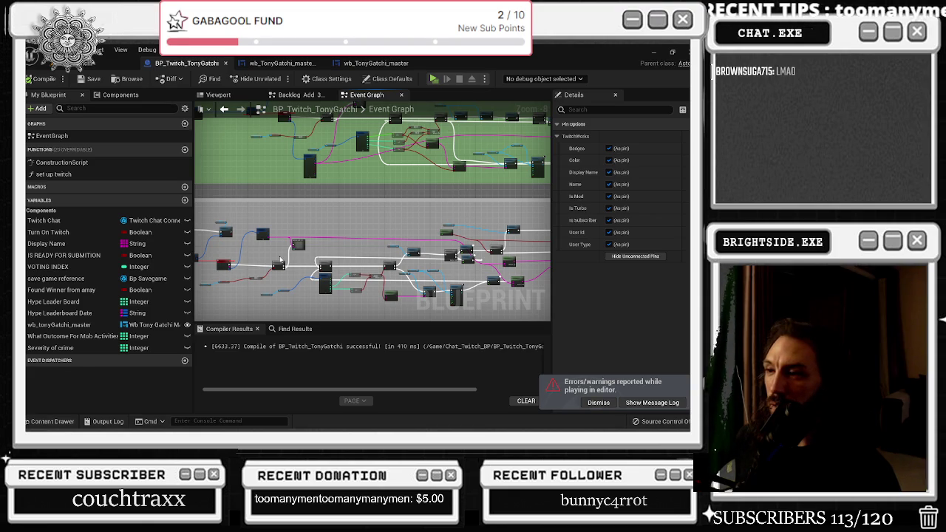
{"action": "left_click_drag", "start_coordinate": [280, 260], "coordinate": [199, 238]}
{"action": "scroll", "coordinate": [345, 255], "scroll_direction": "up", "scroll_amount": 4}
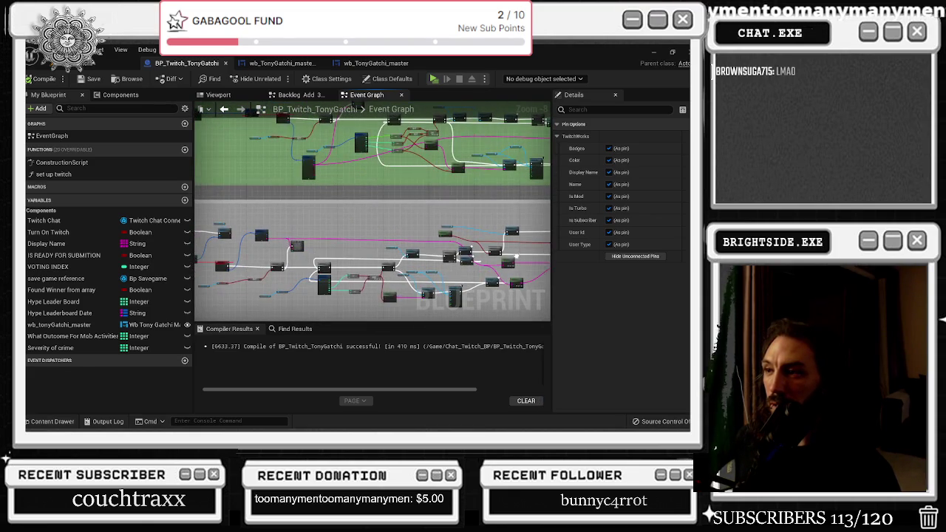
{"action": "scroll", "coordinate": [476, 263], "scroll_direction": "up", "scroll_amount": 5}
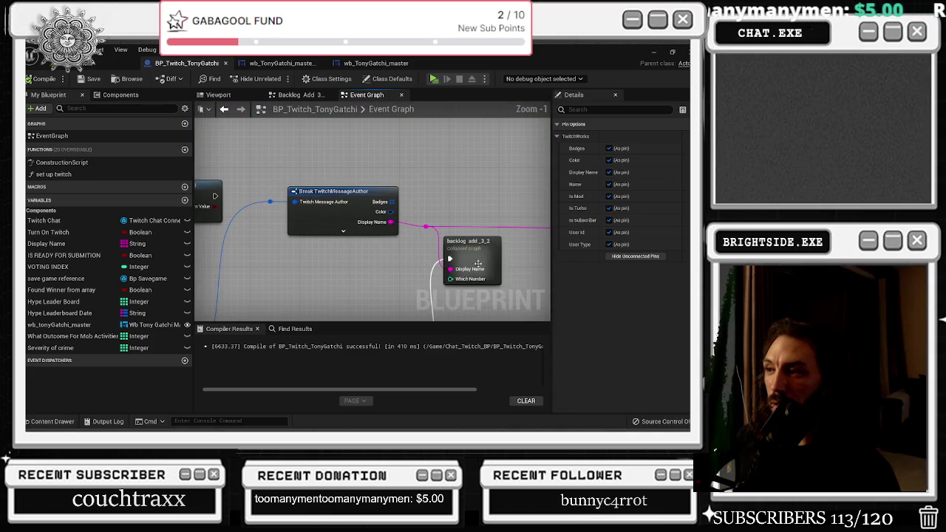
{"action": "scroll", "coordinate": [486, 265], "scroll_direction": "down", "scroll_amount": 7}
{"action": "left_click_drag", "start_coordinate": [486, 265], "coordinate": [351, 313]}
{"action": "scroll", "coordinate": [429, 220], "scroll_direction": "up", "scroll_amount": 4}
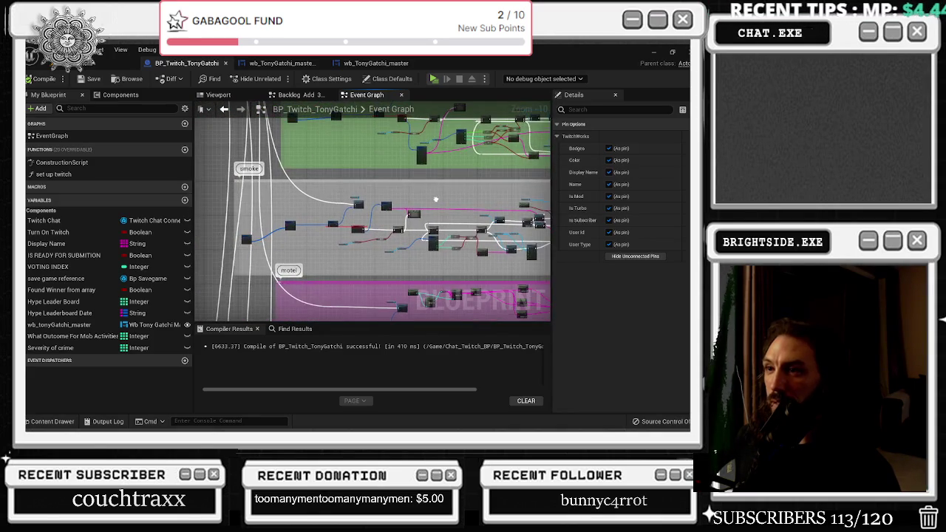
{"action": "scroll", "coordinate": [429, 221], "scroll_direction": "down", "scroll_amount": 4}
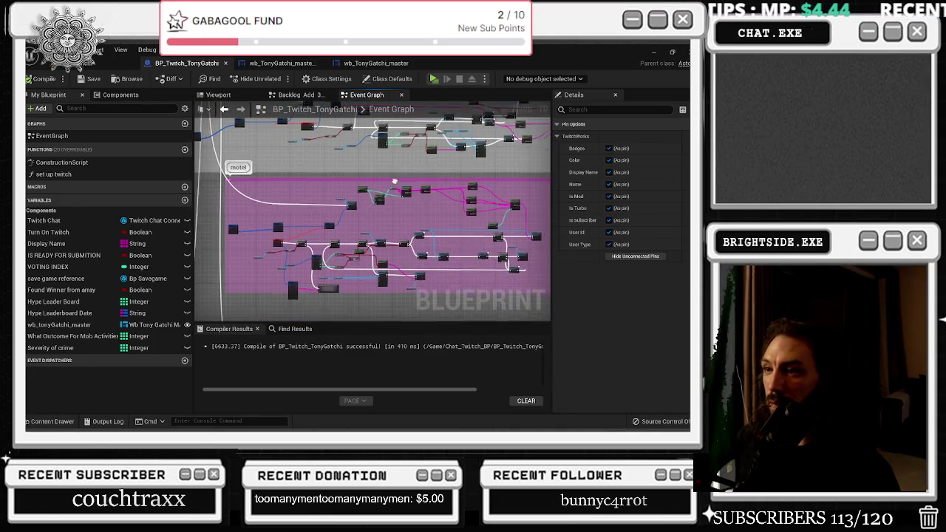
{"action": "mouse_move", "coordinate": [488, 296]}
{"action": "left_mouse_down"}
{"action": "mouse_move", "coordinate": [526, 162]}
{"action": "mouse_move", "coordinate": [471, 168]}
{"action": "left_mouse_up"}
{"action": "scroll", "coordinate": [471, 168], "scroll_direction": "up", "scroll_amount": 4}
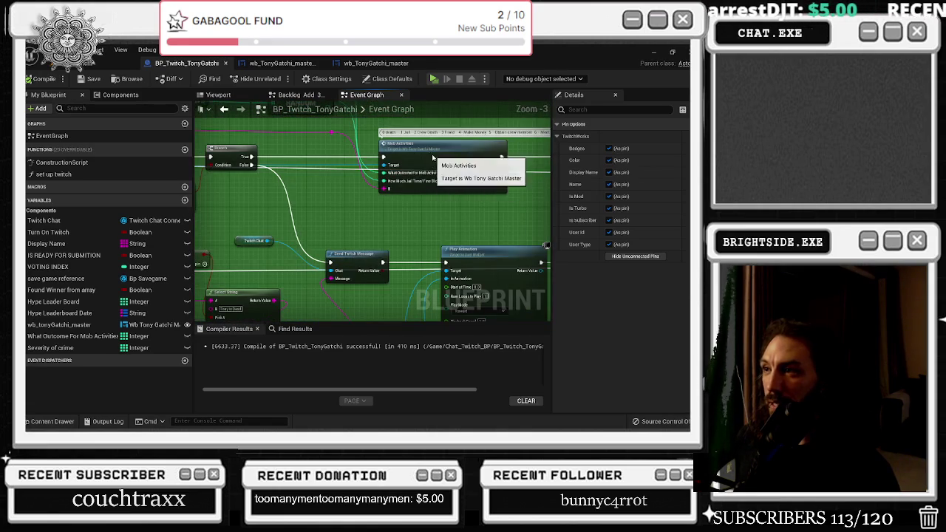
- Open Mob Activities in wb_TonyGatchi_master and place the SET node beside the reset delay's Completed output
{"action": "double_click", "coordinate": [432, 168]}
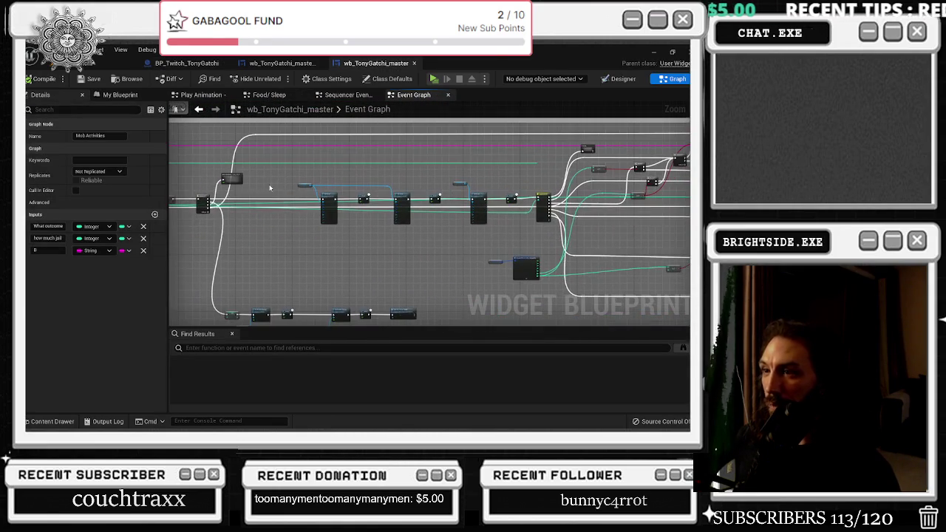
{"action": "scroll", "coordinate": [520, 210], "scroll_direction": "up", "scroll_amount": 5}
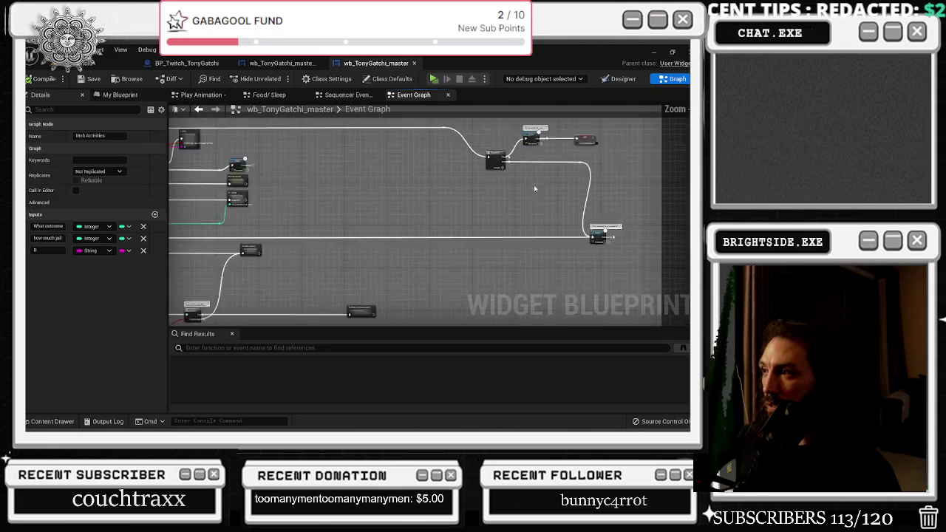
{"action": "left_click_drag", "start_coordinate": [406, 210], "coordinate": [342, 318]}
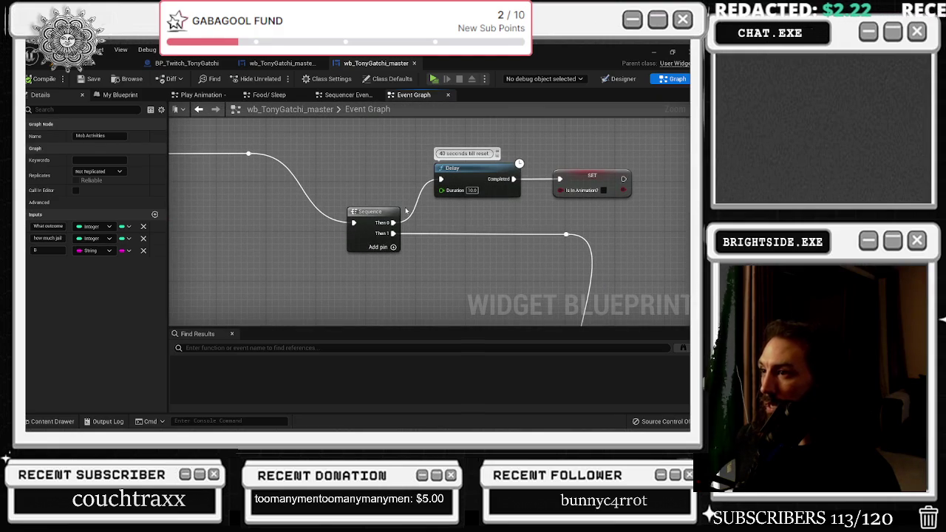
{"action": "left_click", "coordinate": [453, 149]}
{"action": "scroll", "coordinate": [453, 150], "scroll_direction": "down", "scroll_amount": 6}
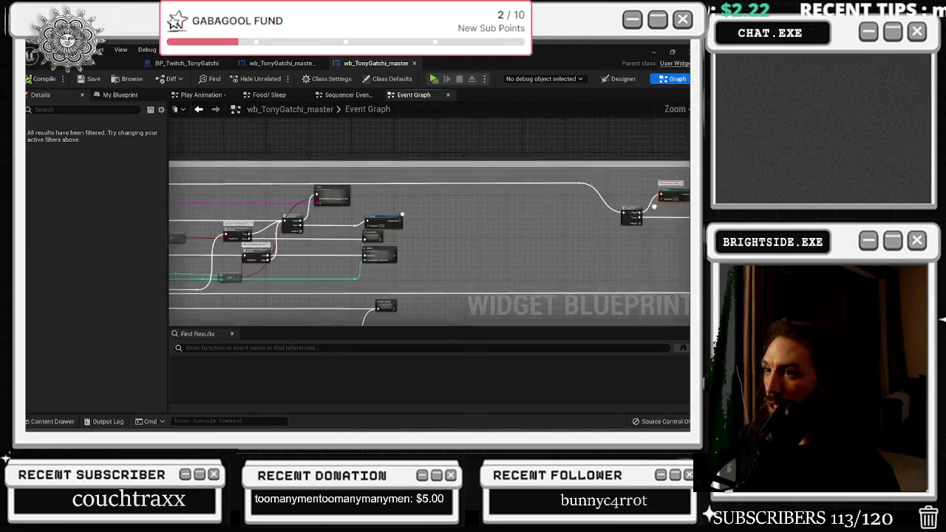
{"action": "left_click_drag", "start_coordinate": [663, 194], "coordinate": [518, 180]}
{"action": "scroll", "coordinate": [518, 180], "scroll_direction": "up", "scroll_amount": 6}
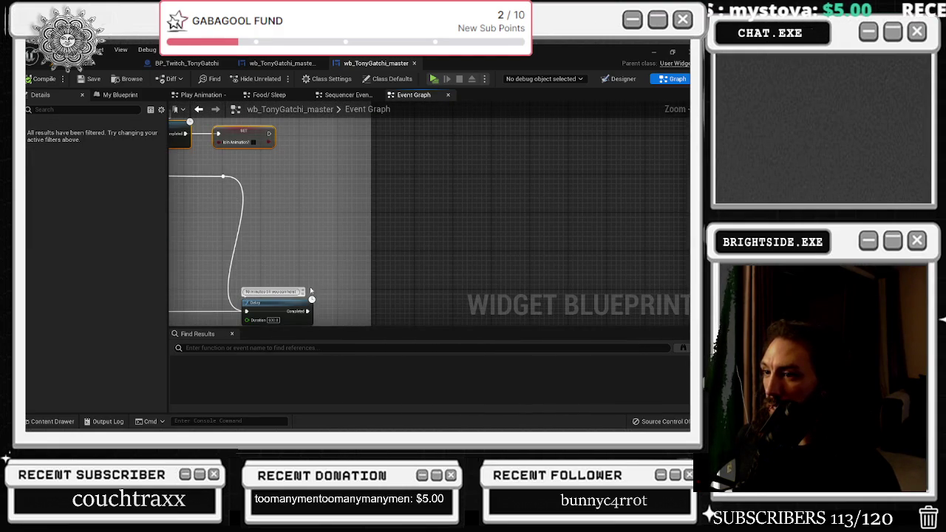
{"action": "left_click_drag", "start_coordinate": [302, 142], "coordinate": [377, 150]}
{"action": "mouse_move", "coordinate": [312, 148]}
{"action": "left_mouse_down"}
{"action": "mouse_move", "coordinate": [438, 255]}
{"action": "mouse_move", "coordinate": [422, 292]}
{"action": "mouse_move", "coordinate": [376, 249]}
{"action": "mouse_move", "coordinate": [377, 259]}
{"action": "mouse_move", "coordinate": [415, 233]}
{"action": "mouse_move", "coordinate": [373, 268]}
{"action": "mouse_move", "coordinate": [282, 257]}
{"action": "left_mouse_up"}
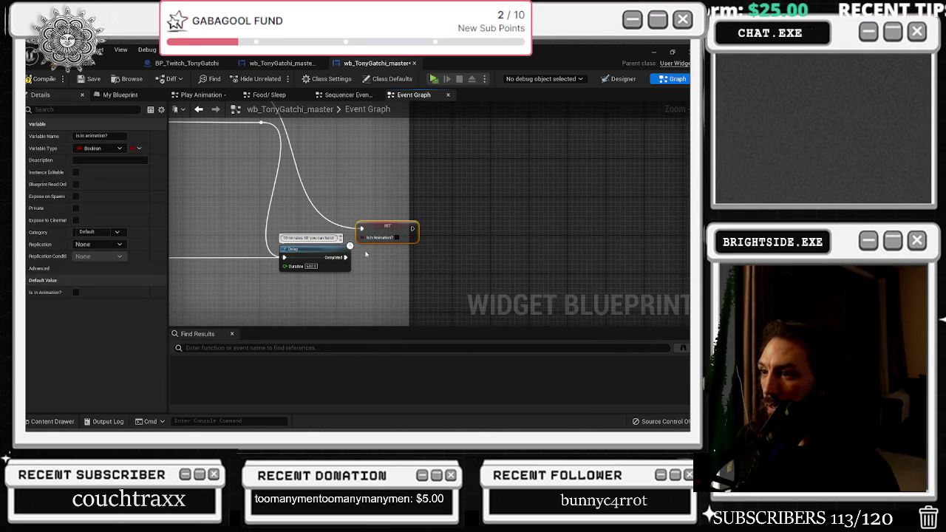
{"action": "left_click_drag", "start_coordinate": [388, 230], "coordinate": [348, 194]}
{"action": "mouse_move", "coordinate": [330, 143]}
{"action": "left_mouse_down"}
{"action": "mouse_move", "coordinate": [442, 222]}
{"action": "mouse_move", "coordinate": [540, 228]}
{"action": "left_mouse_up"}
{"action": "scroll", "coordinate": [540, 228], "scroll_direction": "down", "scroll_amount": 2}
{"action": "left_click_drag", "start_coordinate": [558, 279], "coordinate": [515, 197]}
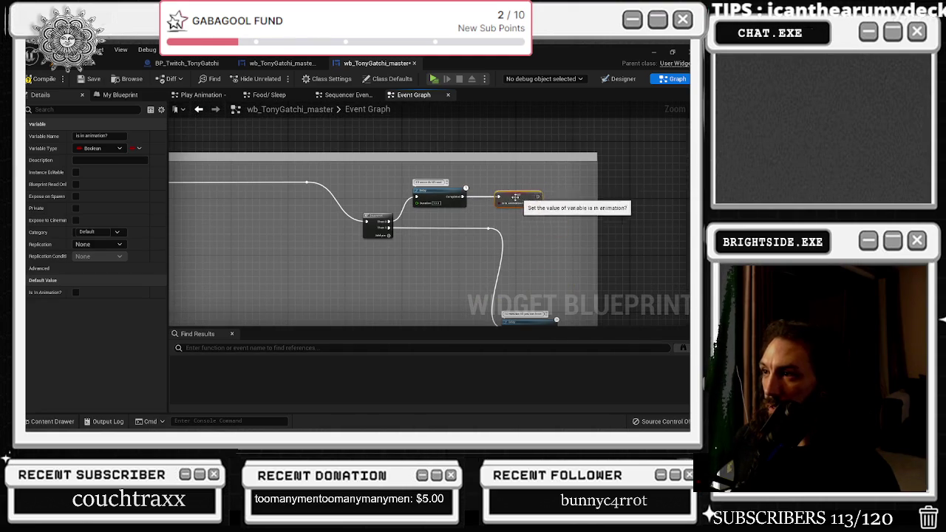
- Change the '40 seconds til reset' Delay duration to 60 and compile the widget blueprint
{"action": "scroll", "coordinate": [443, 210], "scroll_direction": "down", "scroll_amount": 4}
{"action": "scroll", "coordinate": [366, 222], "scroll_direction": "up", "scroll_amount": 4}
{"action": "scroll", "coordinate": [362, 224], "scroll_direction": "down", "scroll_amount": 2}
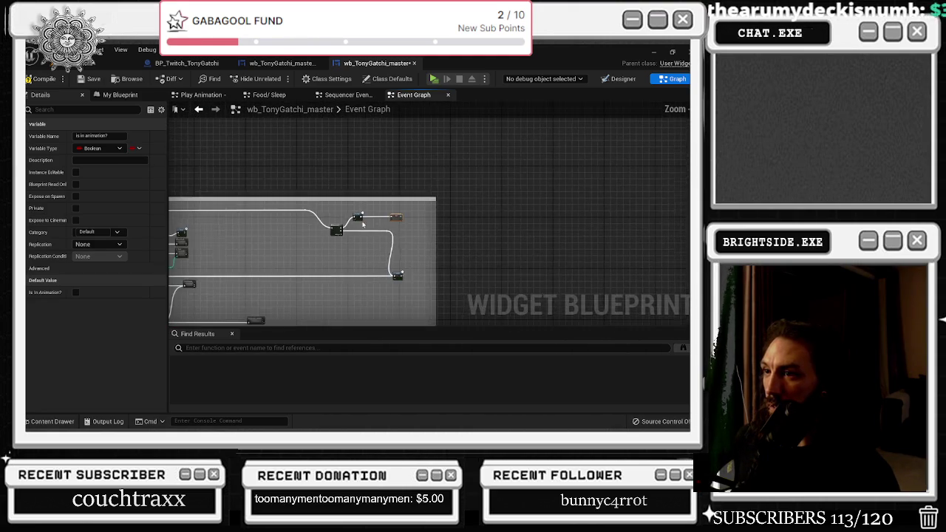
{"action": "scroll", "coordinate": [363, 224], "scroll_direction": "up", "scroll_amount": 3}
{"action": "scroll", "coordinate": [362, 236], "scroll_direction": "down", "scroll_amount": 4}
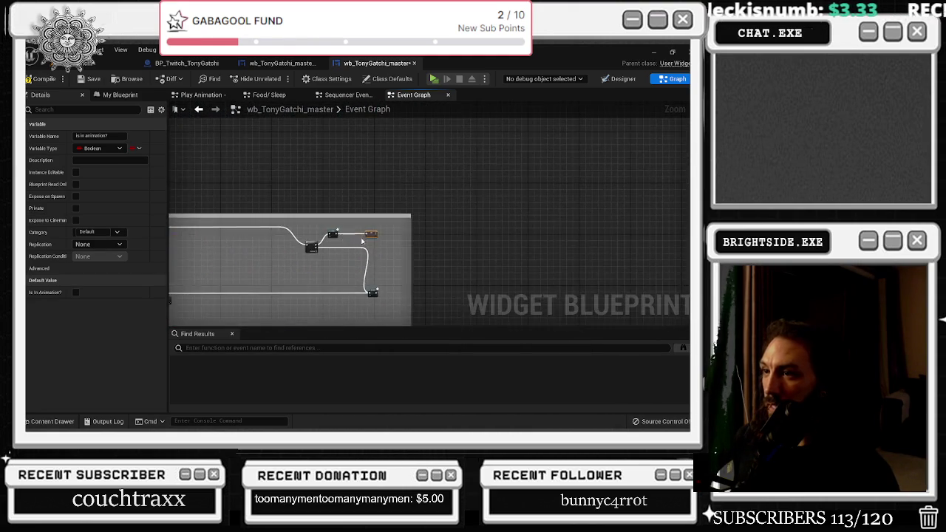
{"action": "scroll", "coordinate": [363, 241], "scroll_direction": "up", "scroll_amount": 3}
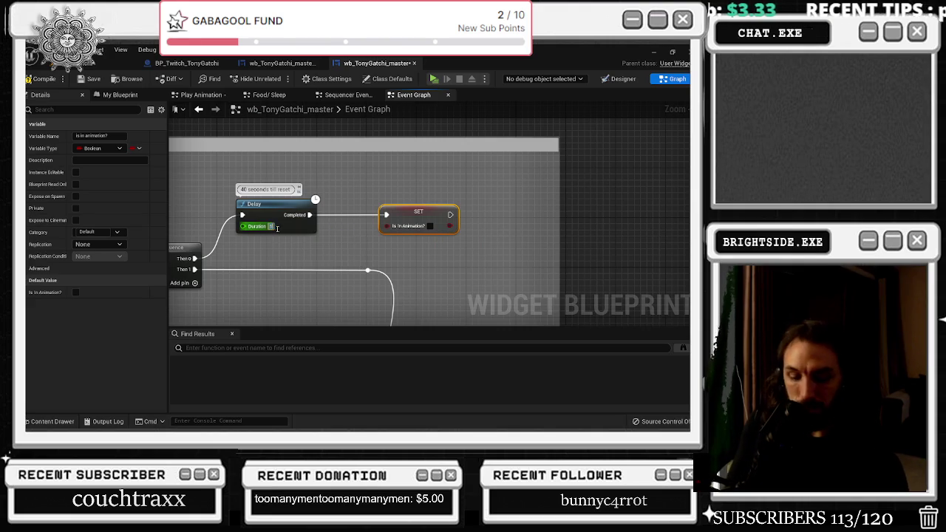
{"action": "type", "text": "60"}
{"action": "key", "text": "Return"}
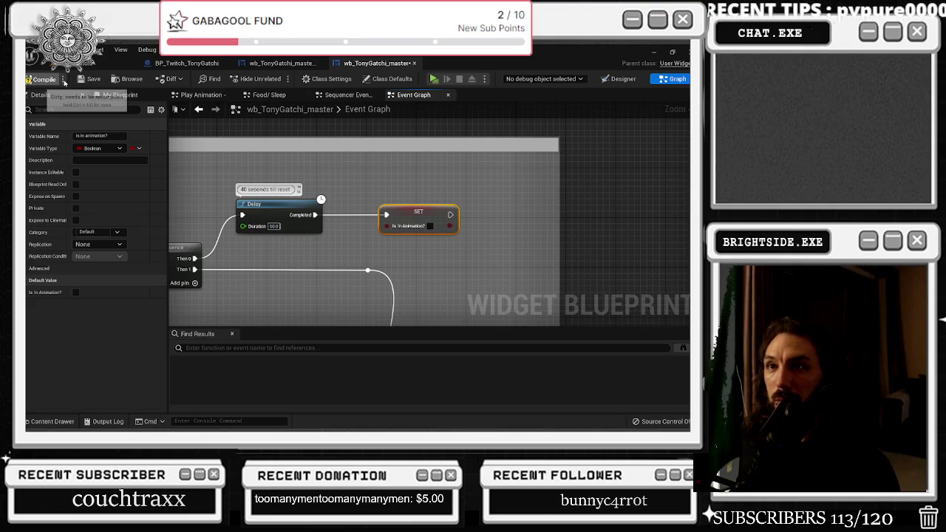
{"action": "left_click", "coordinate": [94, 79]}
- Save wb_TonyGatchi_master and relaunch the game from the level editor with Play
{"action": "left_click", "coordinate": [94, 78]}
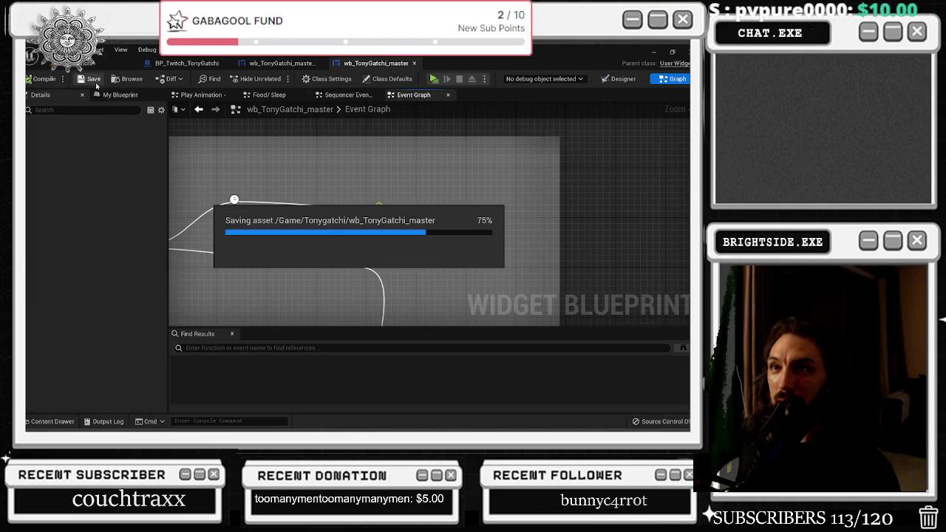
{"action": "left_click", "coordinate": [86, 67]}
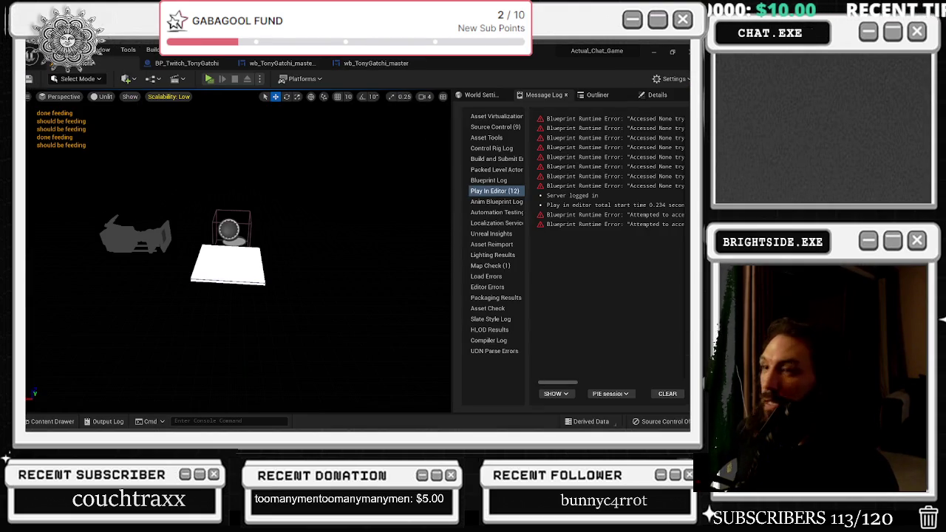
{"action": "left_click", "coordinate": [209, 79]}
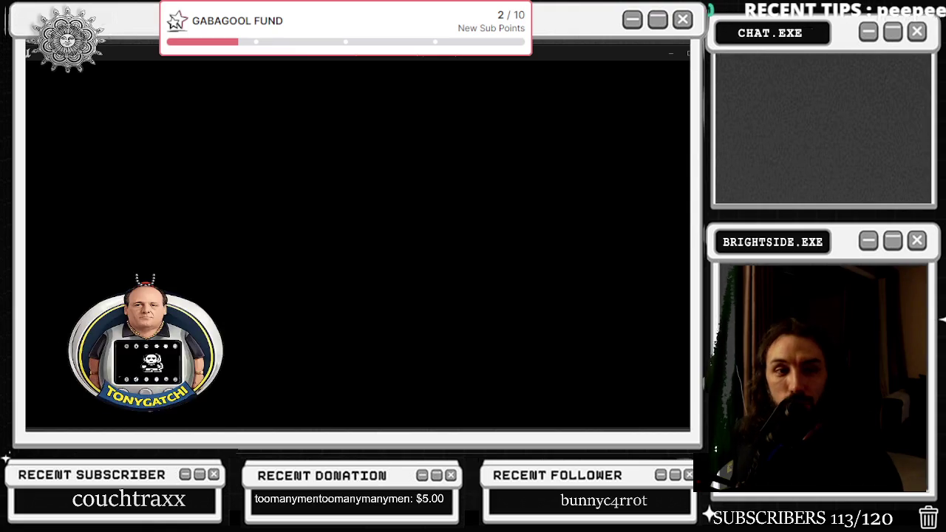
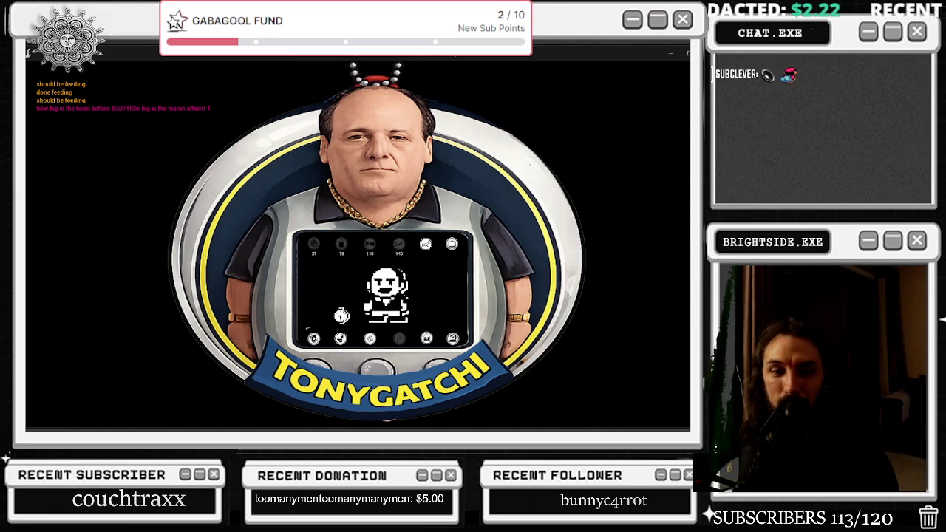
- Bring OBS up maximized and send 'health' in the Twitch Chat dock
{"action": "key", "text": "alt+Tab"}
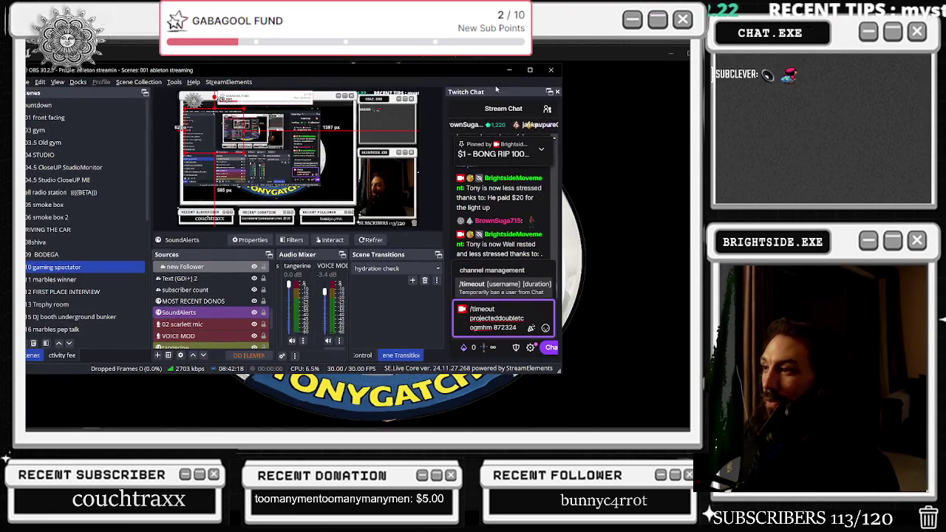
{"action": "key", "text": "super+Up"}
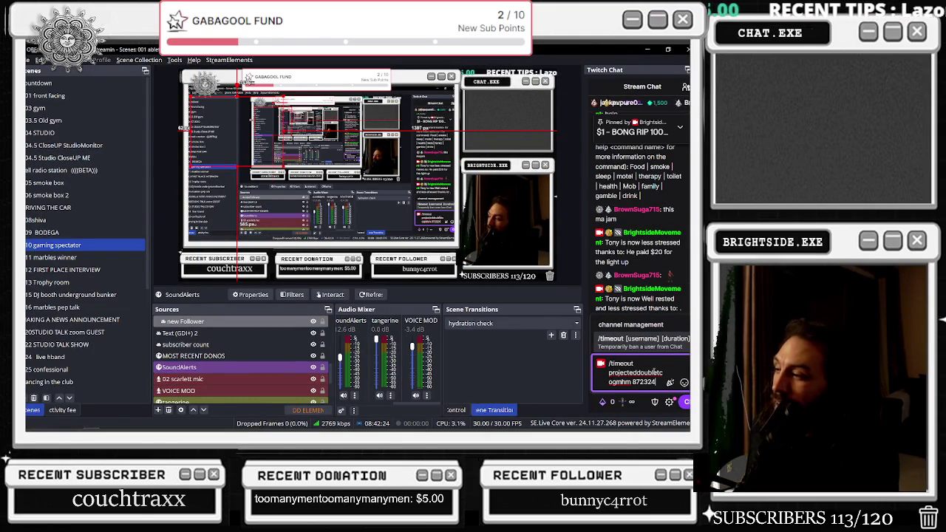
{"action": "left_click_drag", "start_coordinate": [656, 383], "coordinate": [601, 355]}
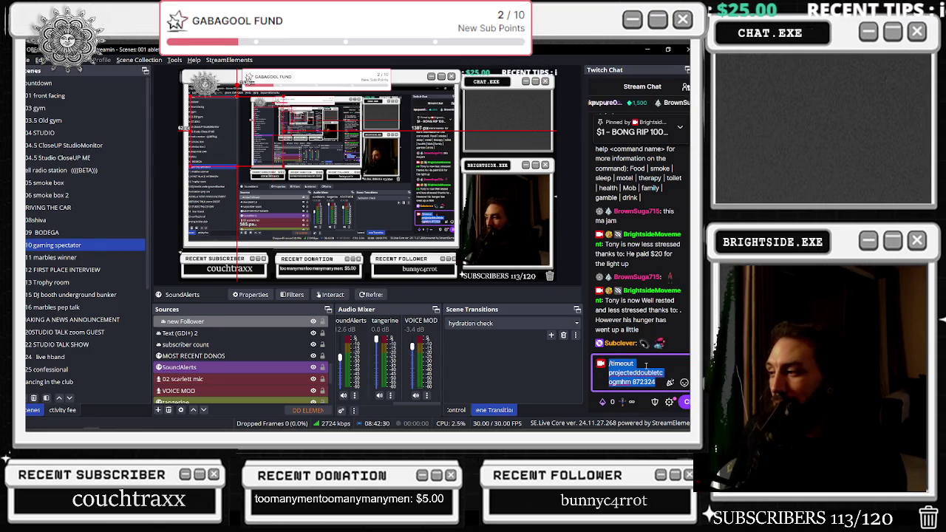
{"action": "left_click", "coordinate": [647, 366]}
{"action": "key", "text": "Return"}
{"action": "key", "text": "Return"}
{"action": "key", "text": "Return"}
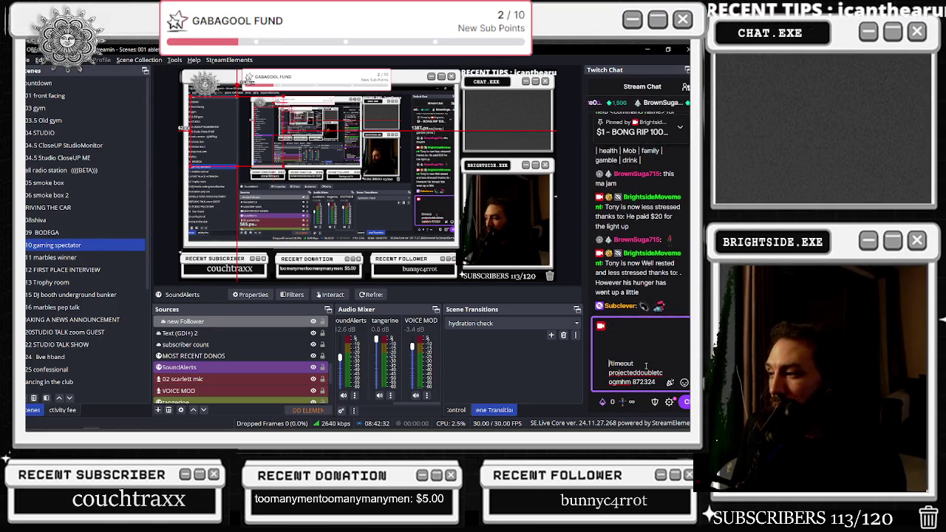
{"action": "key", "text": "ctrl+a"}
{"action": "type", "text": "health"}
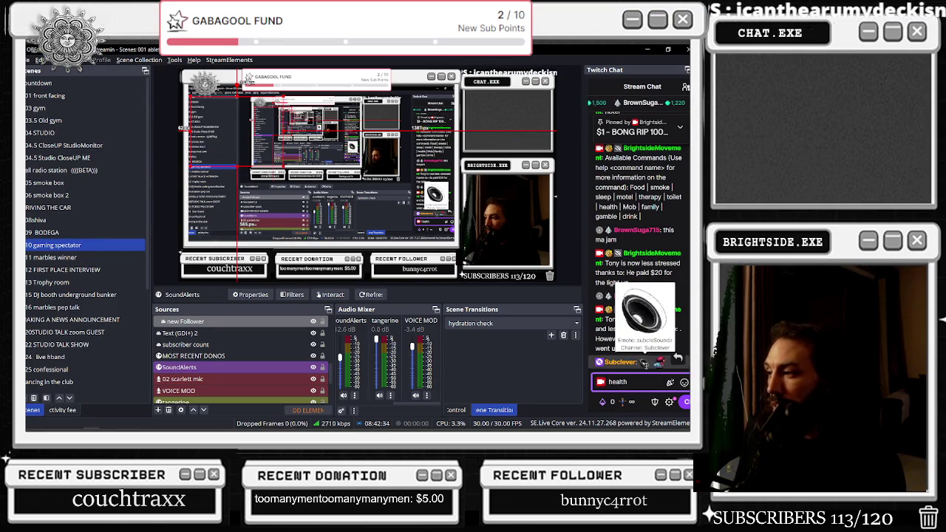
{"action": "key", "text": "Return"}
- Send 'help smoke' to chat, then shrink OBS and return to the game
{"action": "type", "text": "motel"}
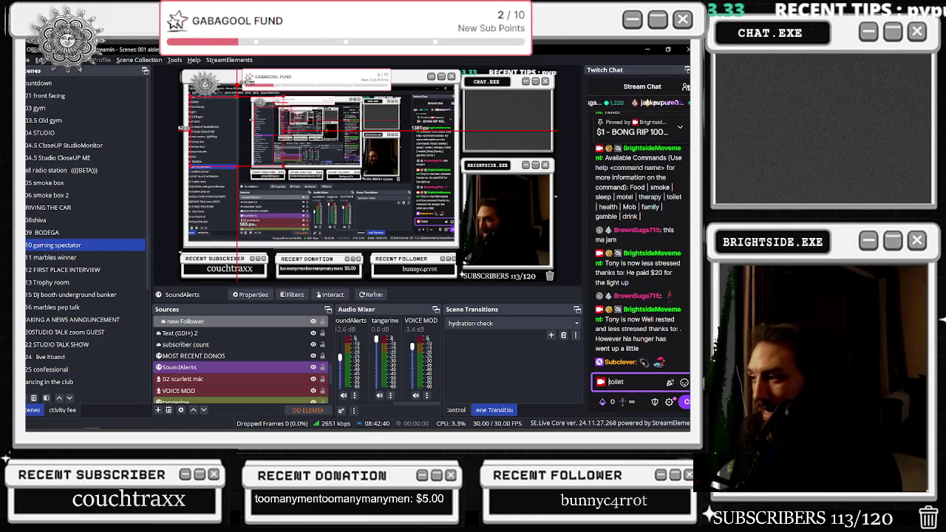
{"action": "key", "text": "ctrl+a"}
{"action": "key", "text": "ctrl+v"}
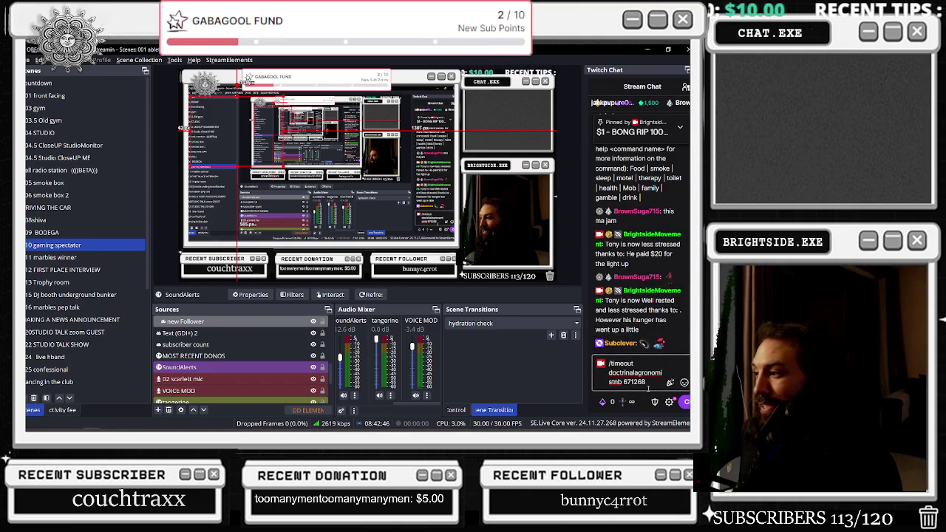
{"action": "key", "text": "ctrl+a"}
{"action": "type", "text": "help smoke"}
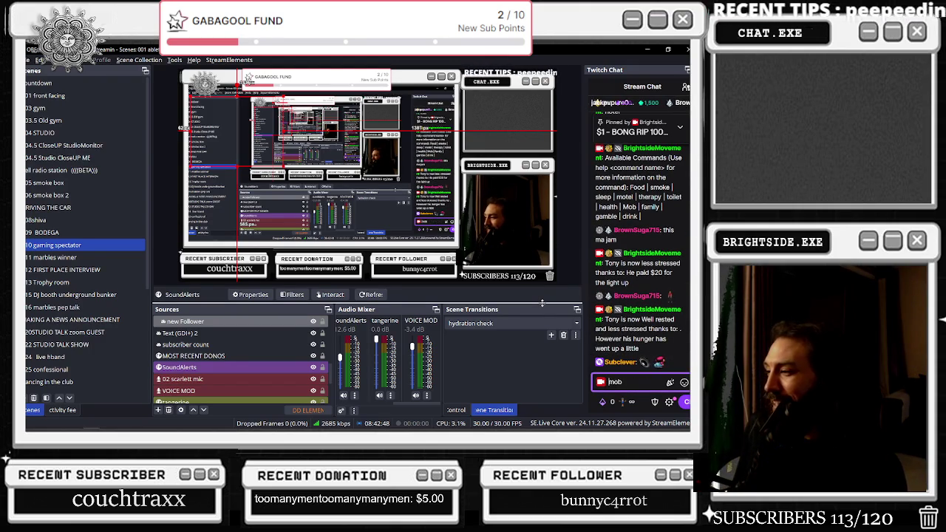
{"action": "key", "text": "Return"}
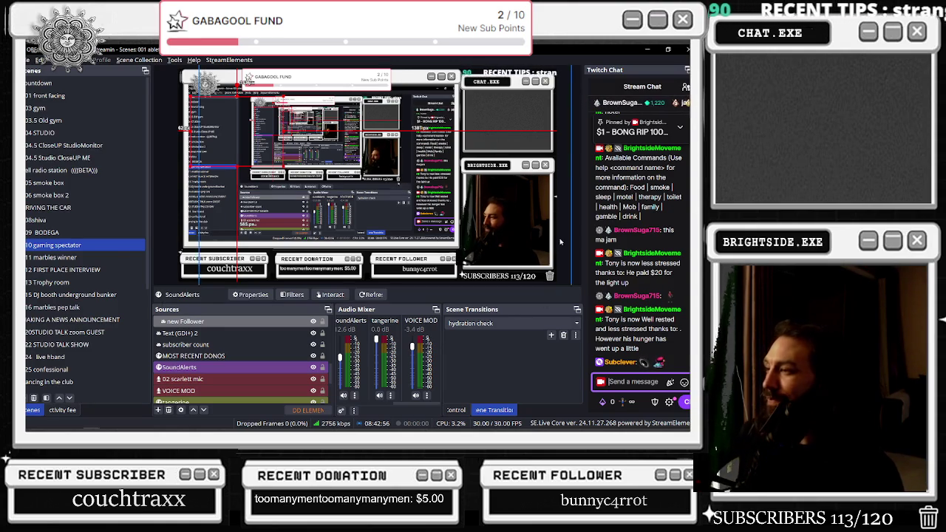
{"action": "left_click_drag", "start_coordinate": [499, 49], "coordinate": [416, 178]}
{"action": "left_click", "coordinate": [48, 196]}
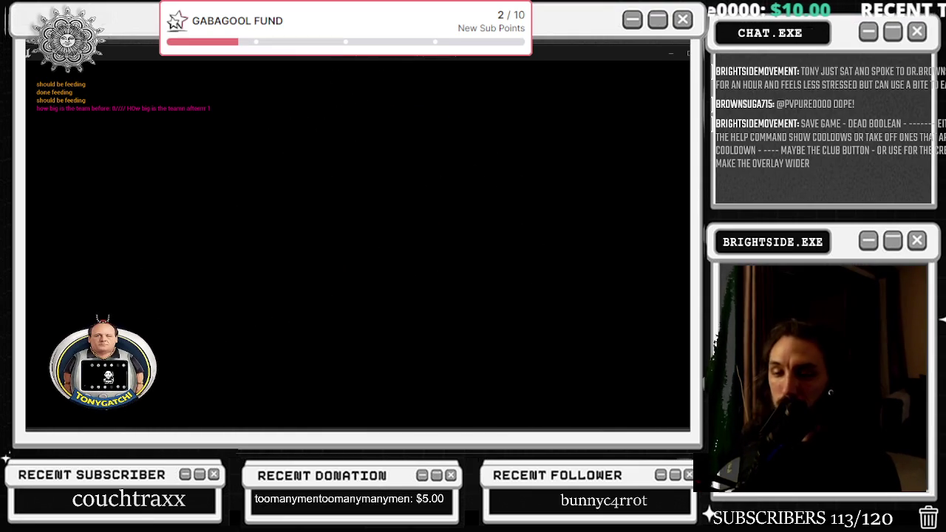
- Stop the TonyGatchi Play In Editor session with Esc
{"action": "key", "text": "Escape"}
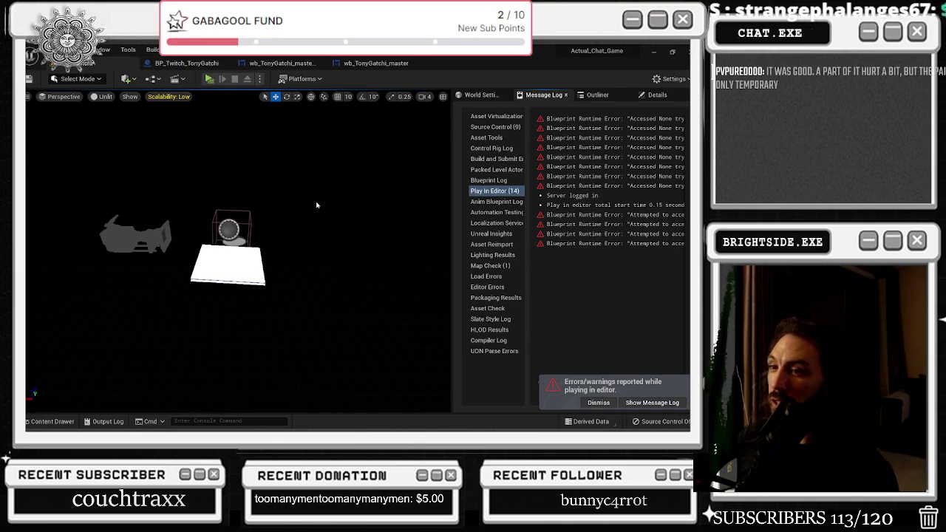
- Hide the Unreal Editor with Super+D and switch to the Twitch Following browser window
{"action": "key", "text": "super+d"}
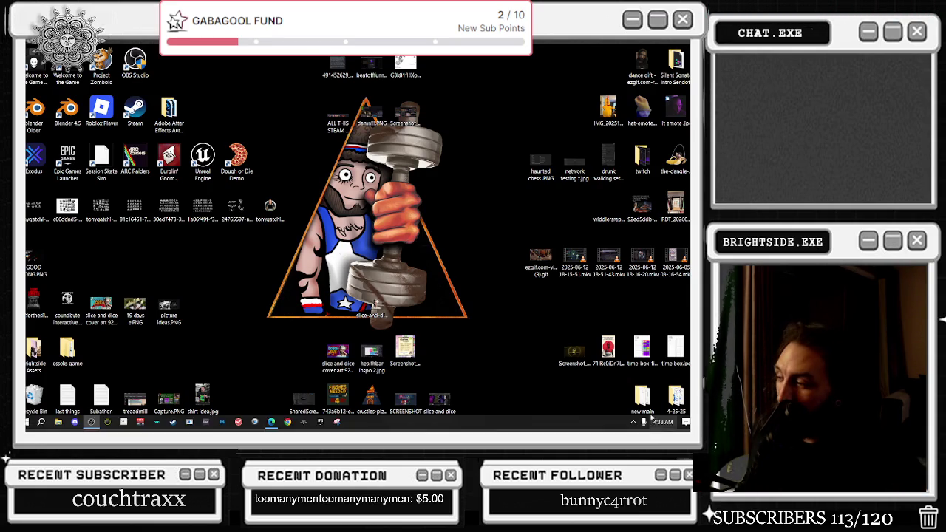
{"action": "mouse_move", "coordinate": [320, 426]}
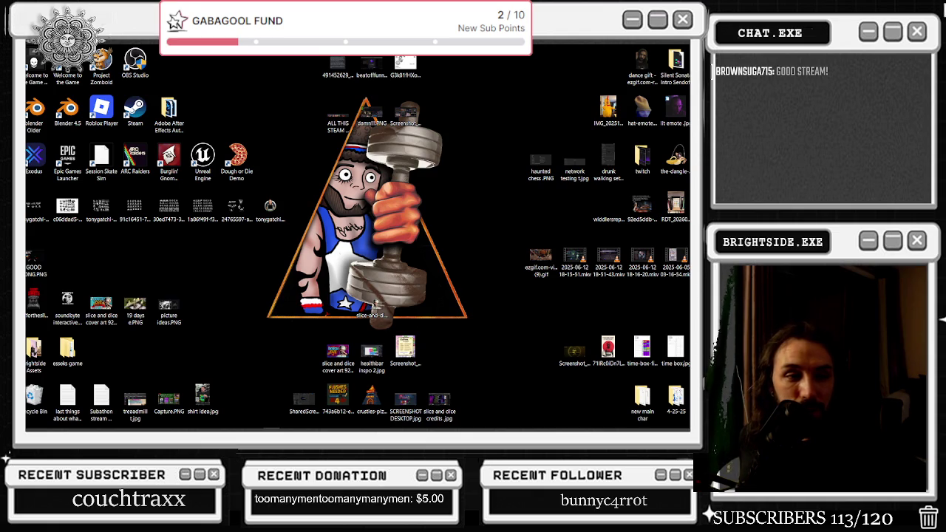
{"action": "key", "text": "alt+Tab"}
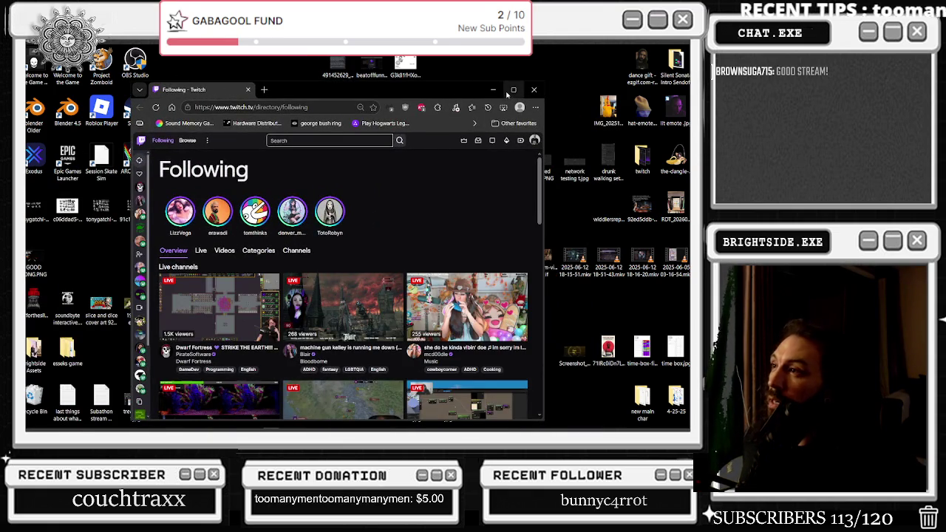
- Maximize the browser and scroll through the Live followed channels on Twitch
{"action": "left_click", "coordinate": [514, 89]}
{"action": "left_click", "coordinate": [89, 214]}
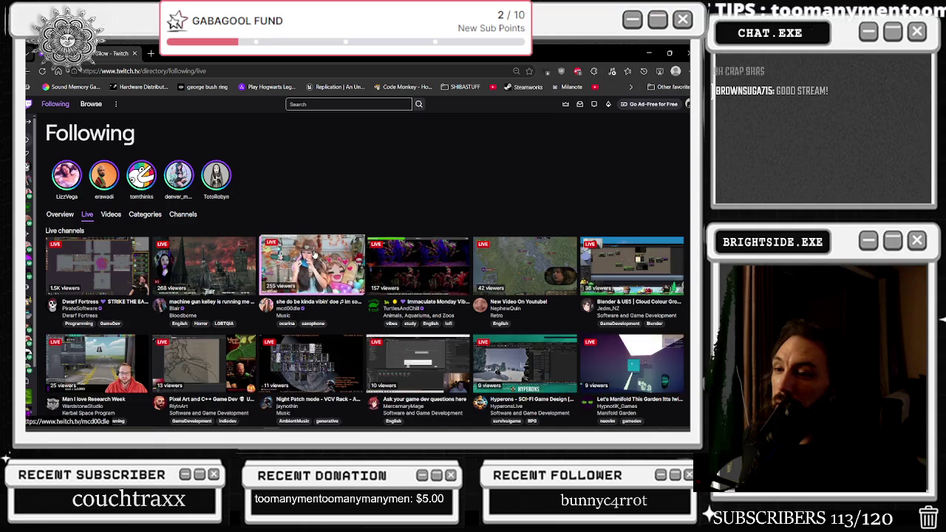
{"action": "scroll", "coordinate": [307, 305], "scroll_direction": "down", "scroll_amount": 2}
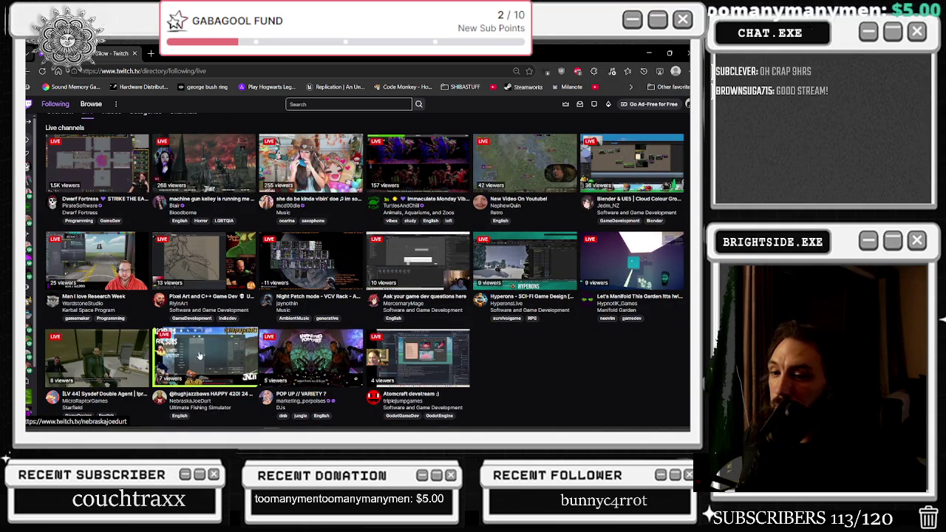
{"action": "scroll", "coordinate": [195, 347], "scroll_direction": "up", "scroll_amount": 1}
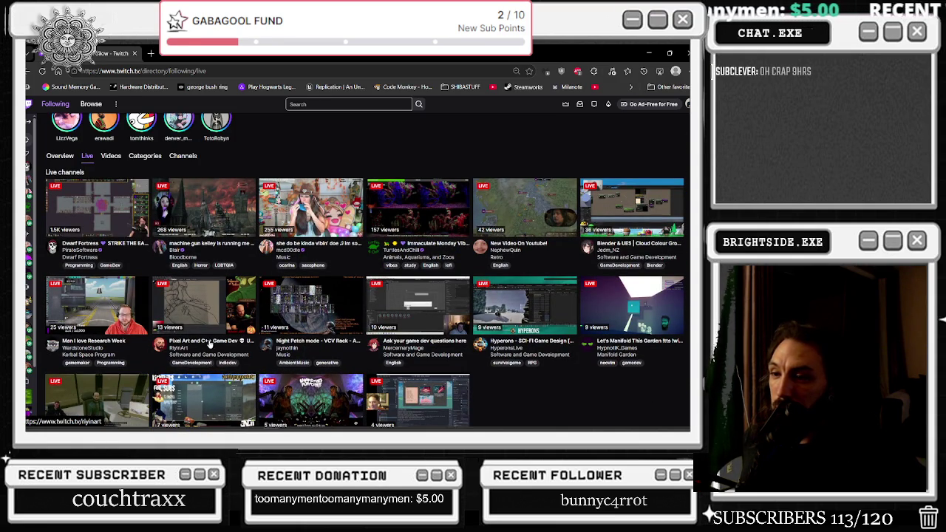
{"action": "scroll", "coordinate": [326, 339], "scroll_direction": "up", "scroll_amount": 1}
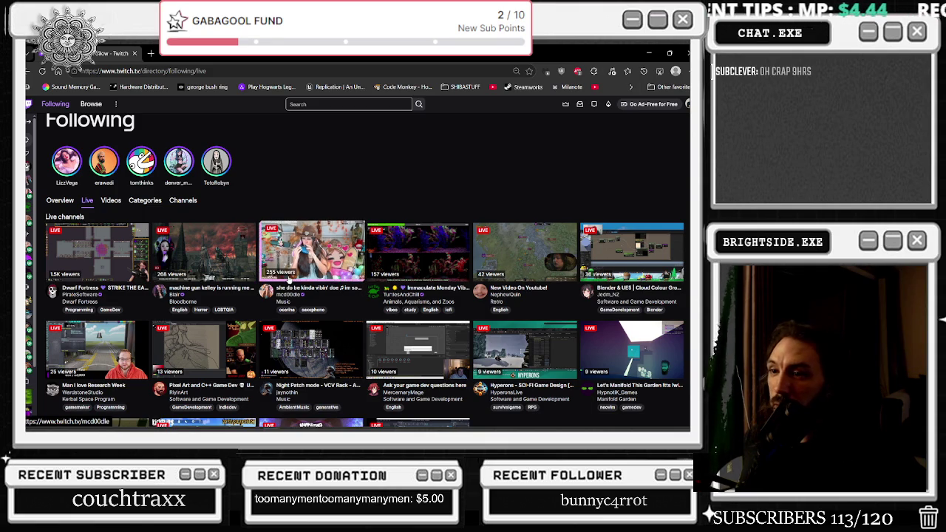
{"action": "scroll", "coordinate": [207, 270], "scroll_direction": "down", "scroll_amount": 1}
- Flip between the Following Overview and Live lists, then drag the browser off-screen
{"action": "key", "text": "alt+Left"}
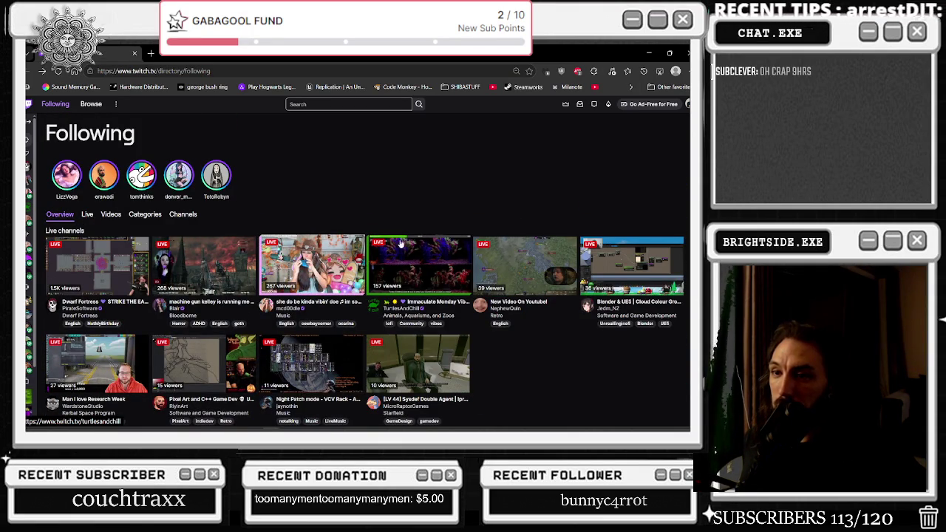
{"action": "scroll", "coordinate": [403, 287], "scroll_direction": "down", "scroll_amount": 1}
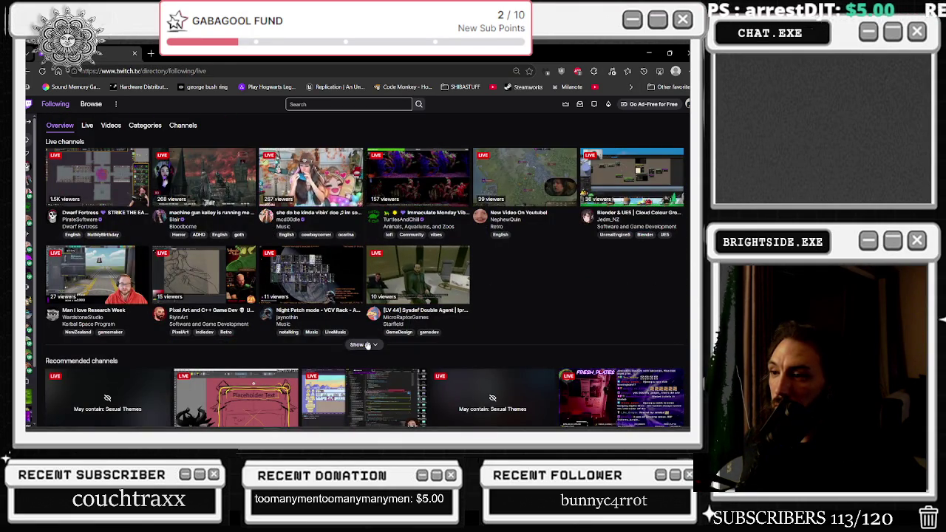
{"action": "key", "text": "alt+Right"}
{"action": "mouse_move", "coordinate": [361, 148]}
{"action": "left_mouse_down"}
{"action": "mouse_move", "coordinate": [328, 159]}
{"action": "mouse_move", "coordinate": [0, 163]}
{"action": "left_mouse_up"}
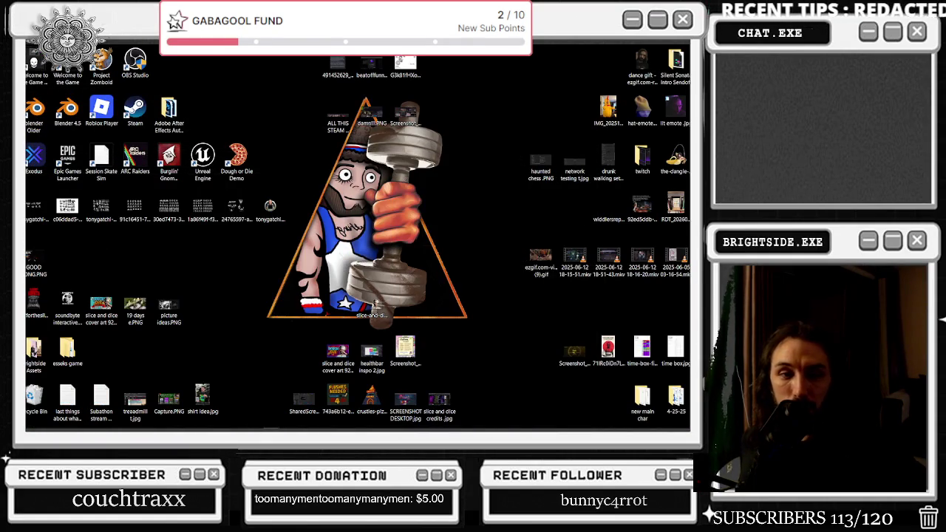